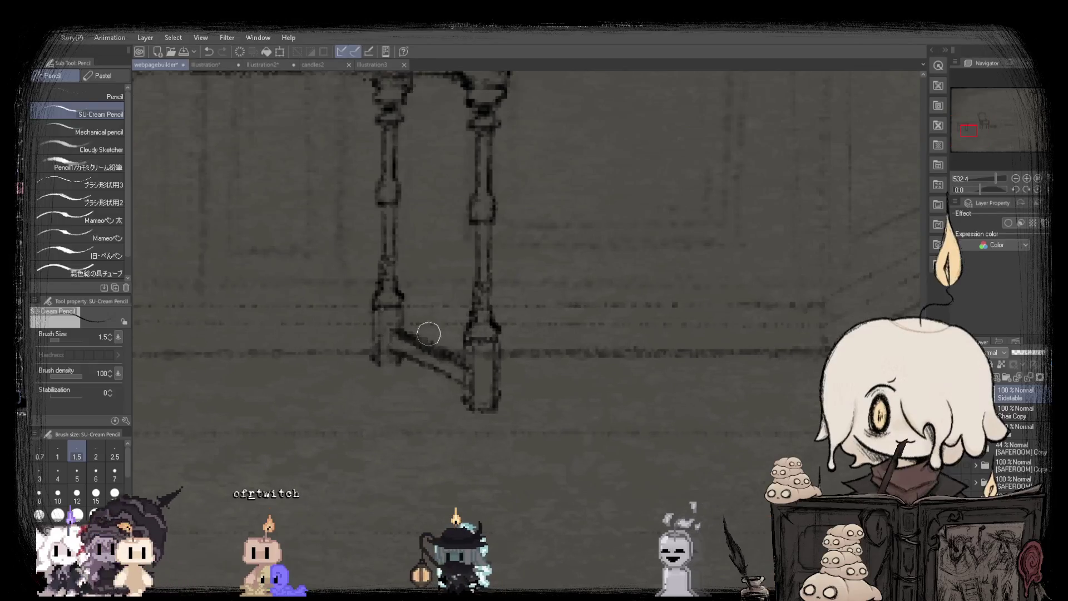
# Zoom in and out over the side table to inspect the crossbars between its legs.
pyautogui.scroll(-5, 475, 364)
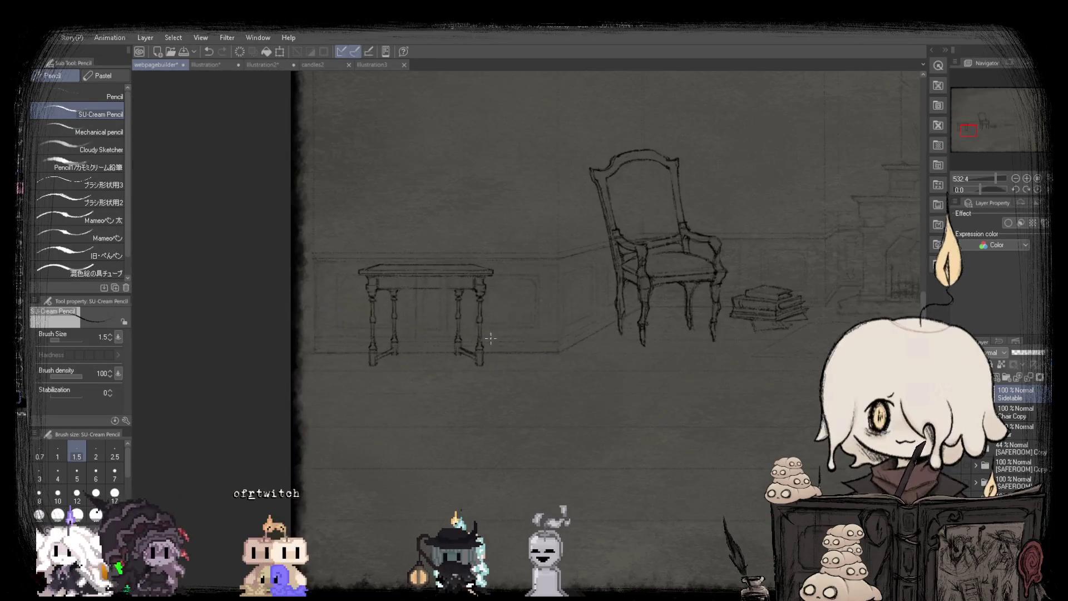
pyautogui.scroll(4, 394, 378)
pyautogui.scroll(-4, 392, 396)
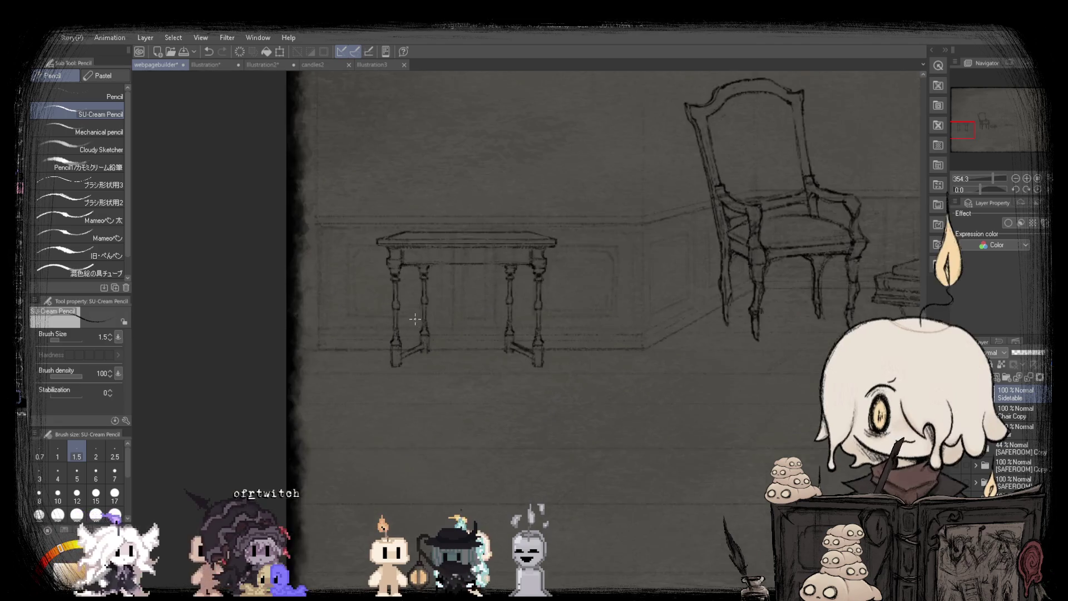
pyautogui.scroll(4, 394, 379)
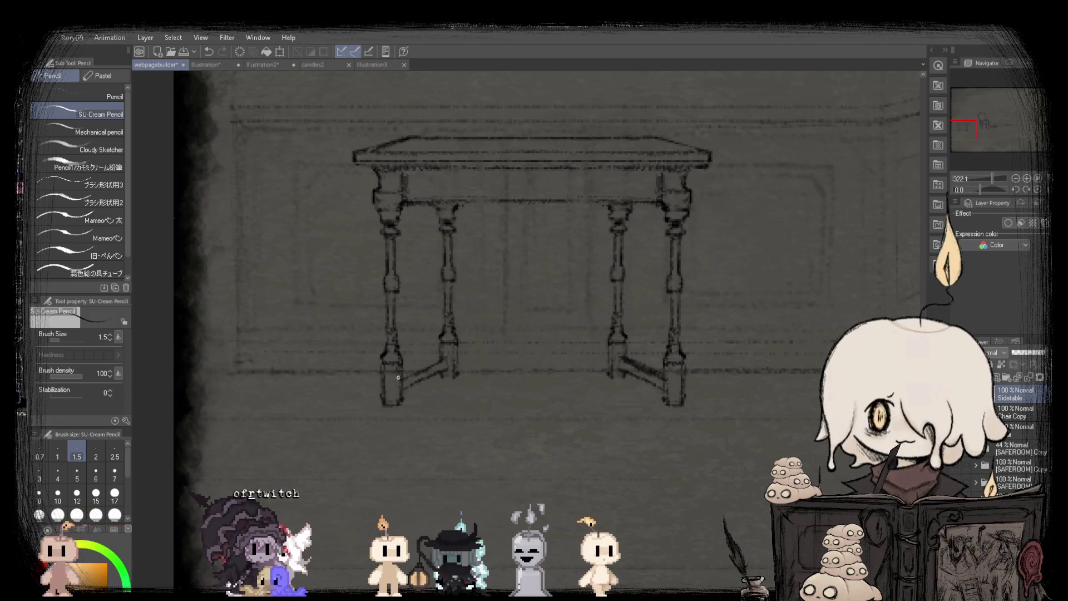
pyautogui.scroll(-4, 401, 404)
pyautogui.scroll(4, 346, 389)
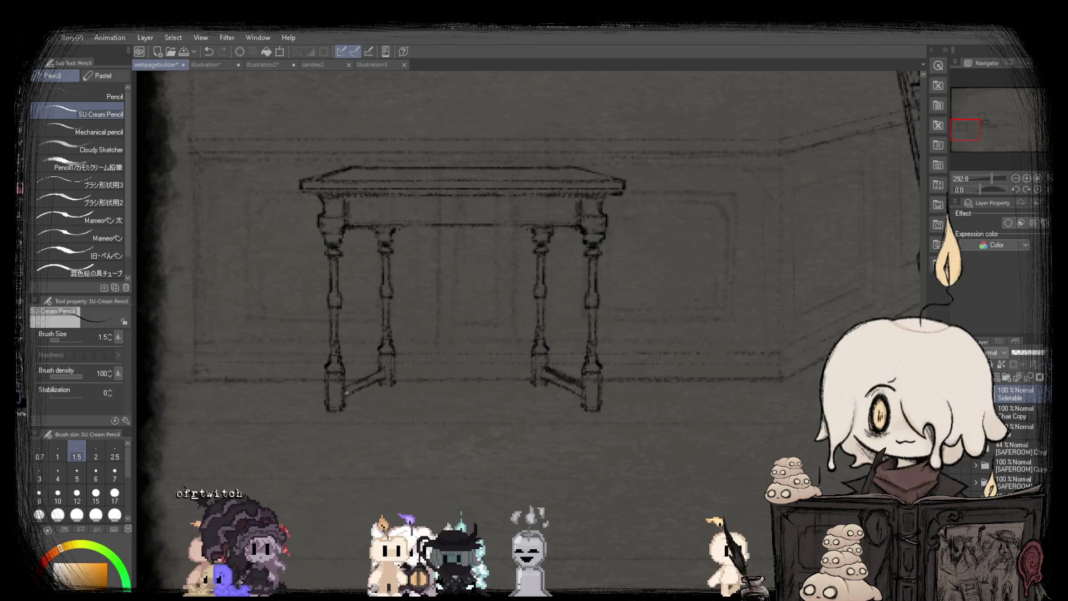
pyautogui.scroll(-1, 584, 383)
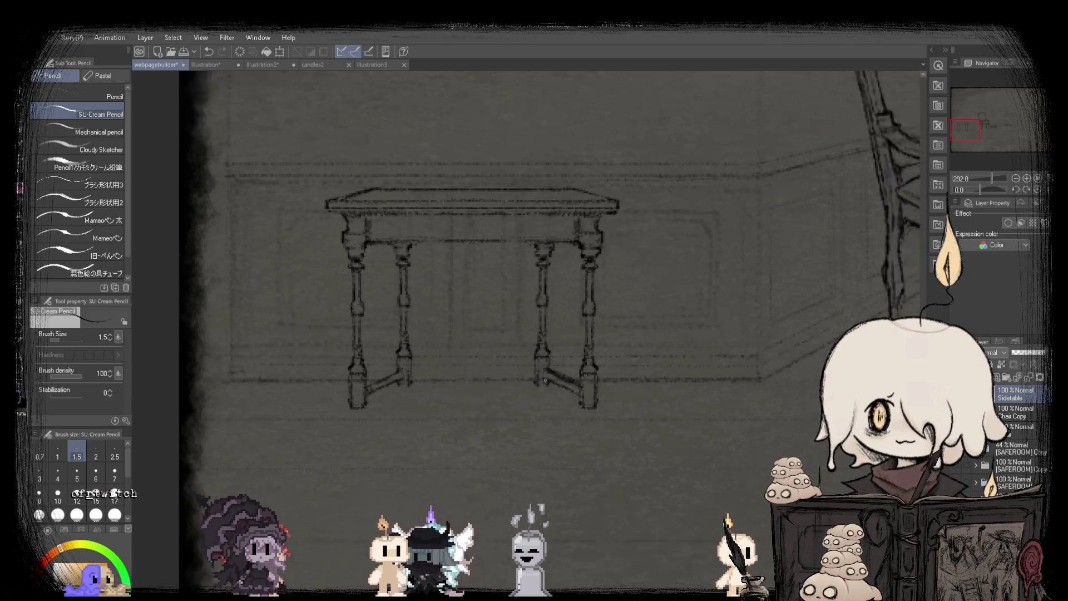
pyautogui.scroll(5, 371, 390)
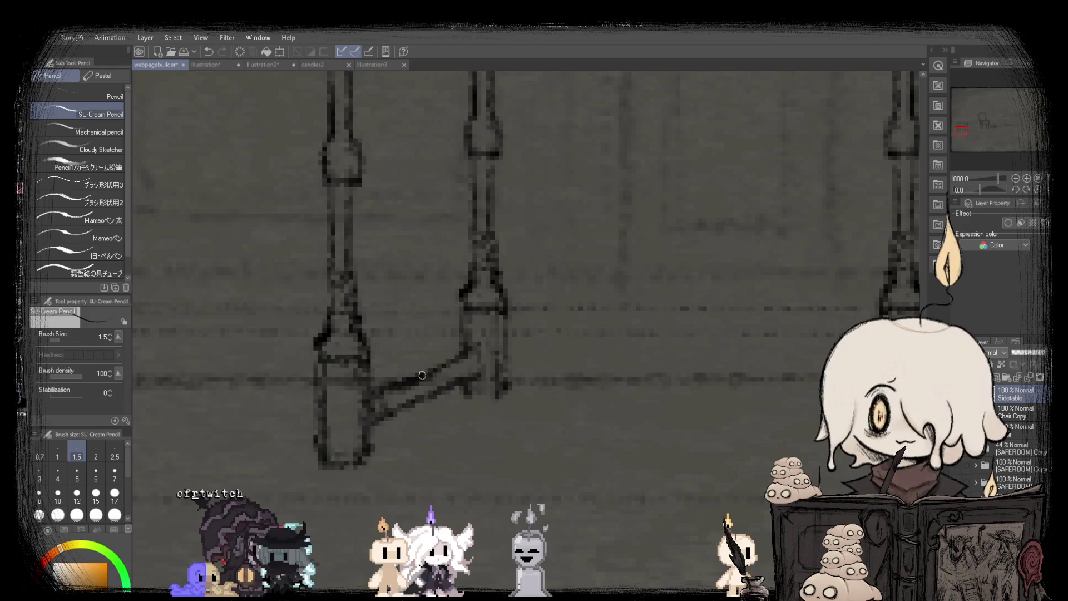
pyautogui.scroll(-5, 422, 375)
pyautogui.scroll(4, 376, 396)
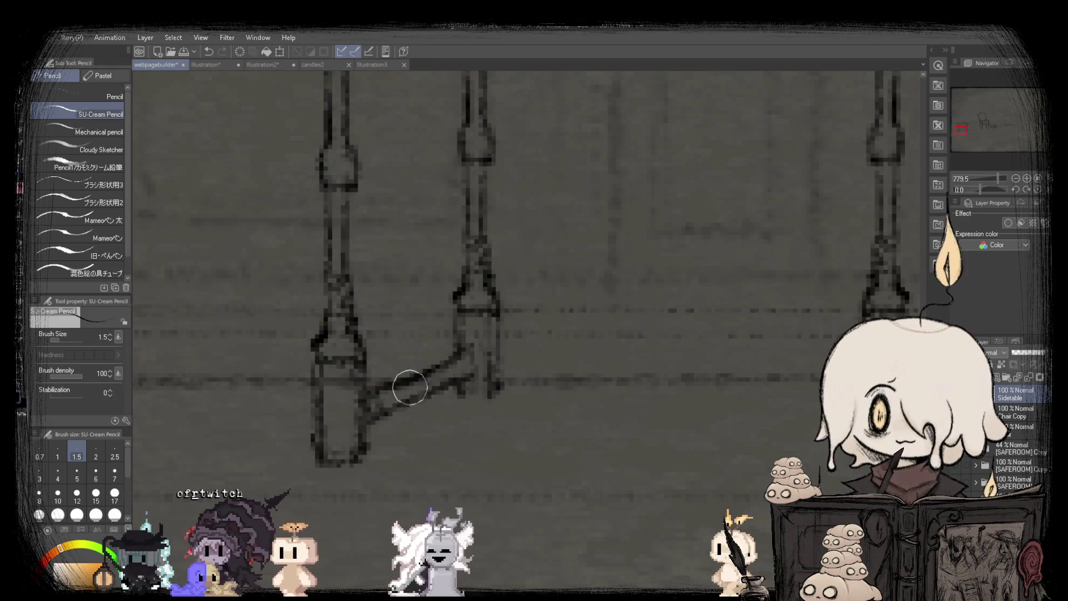
pyautogui.scroll(-6, 376, 400)
pyautogui.scroll(3, 483, 390)
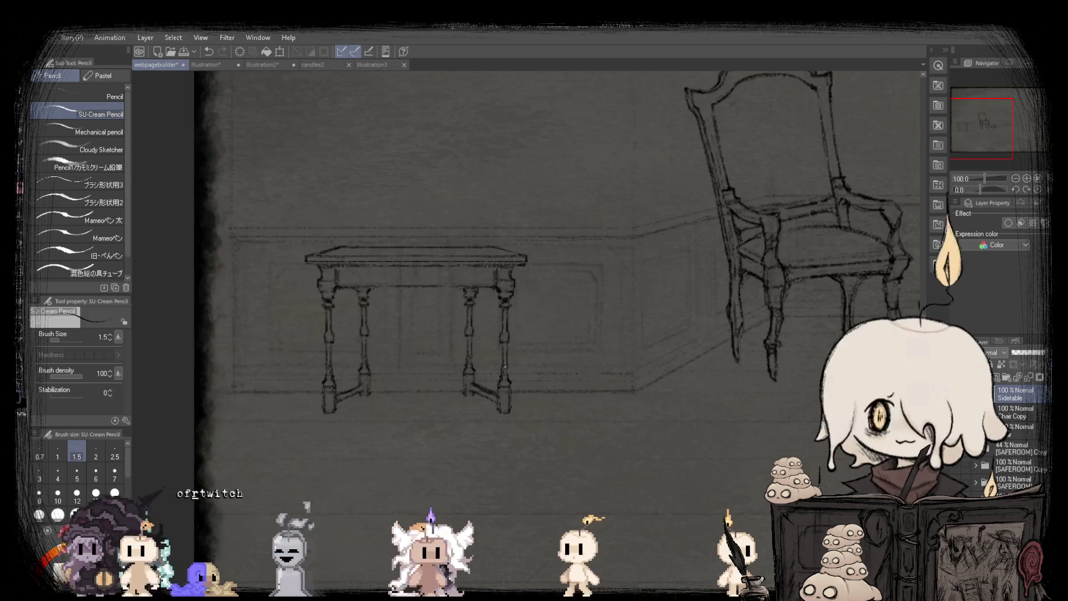
pyautogui.scroll(3, 483, 391)
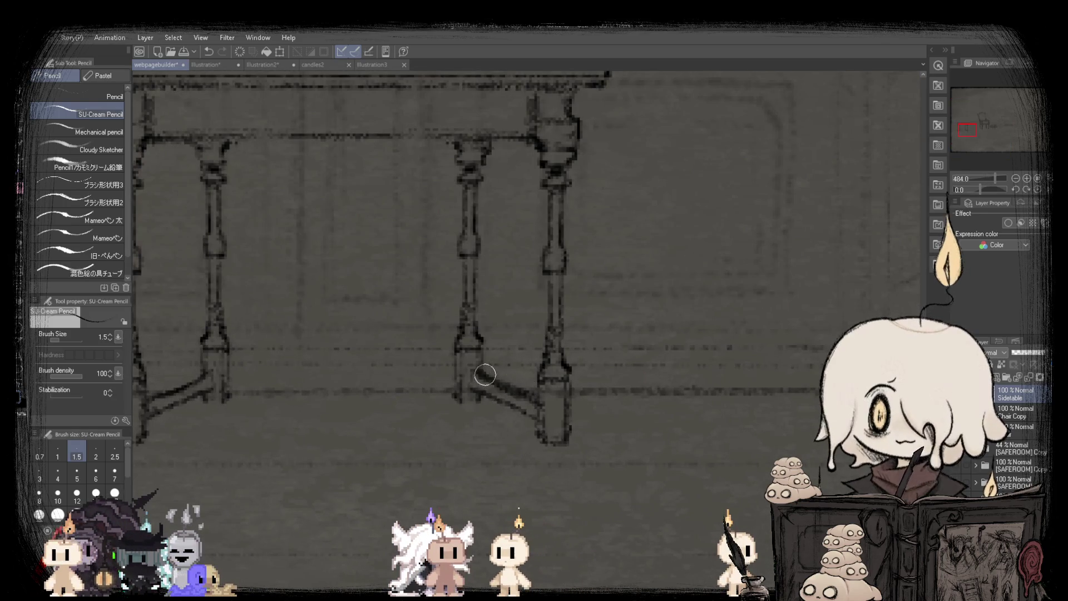
pyautogui.scroll(-4, 512, 385)
pyautogui.scroll(4, 496, 384)
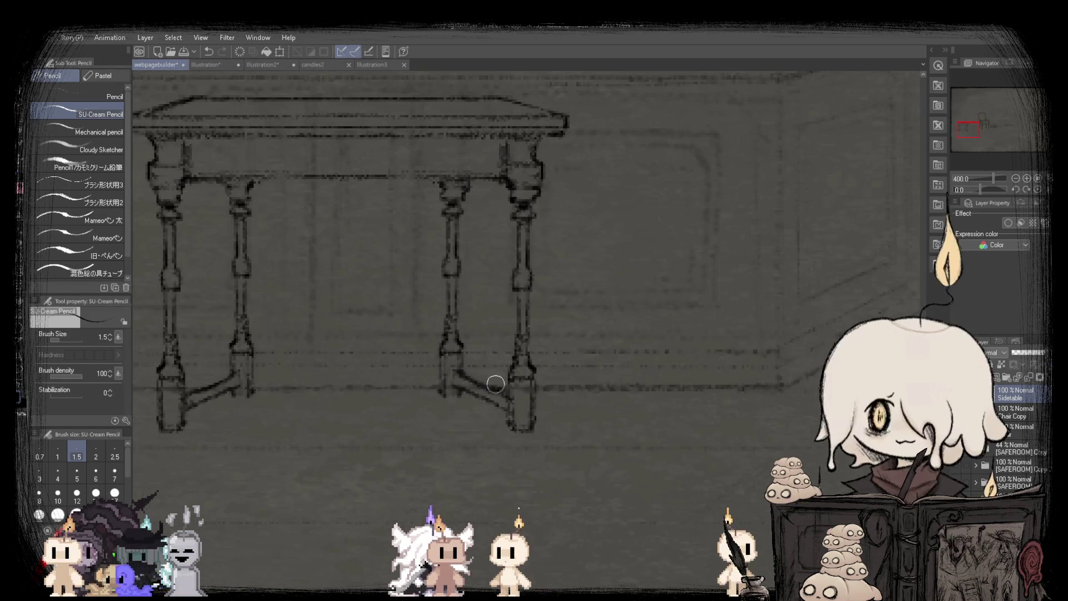
pyautogui.scroll(-4, 478, 395)
pyautogui.scroll(4, 447, 384)
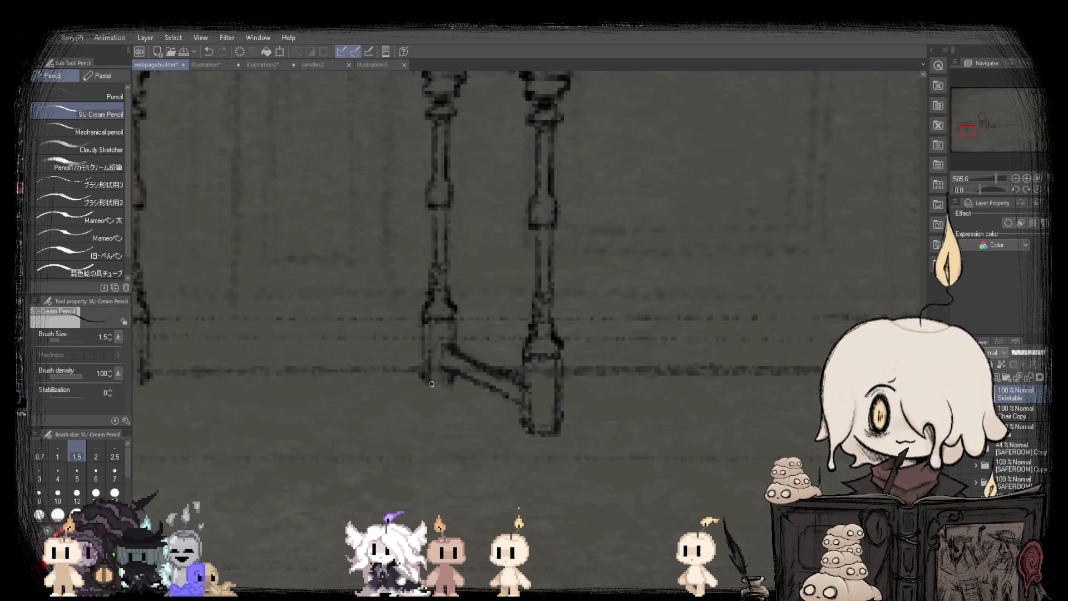
pyautogui.scroll(-4, 432, 384)
pyautogui.scroll(1, 423, 362)
pyautogui.scroll(-3, 421, 355)
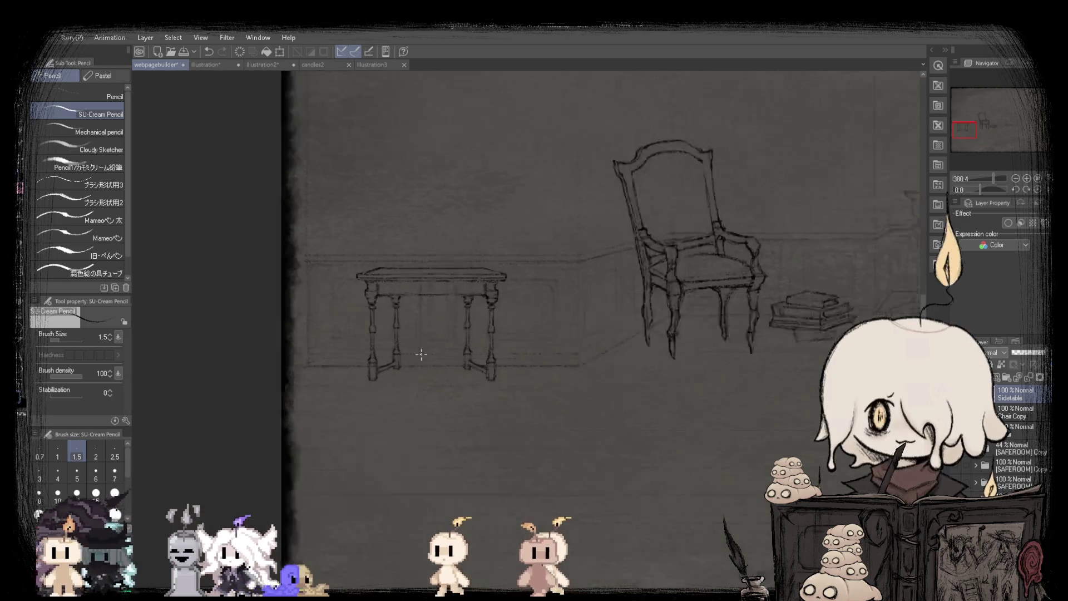
pyautogui.scroll(-2, 421, 355)
pyautogui.scroll(5, 425, 358)
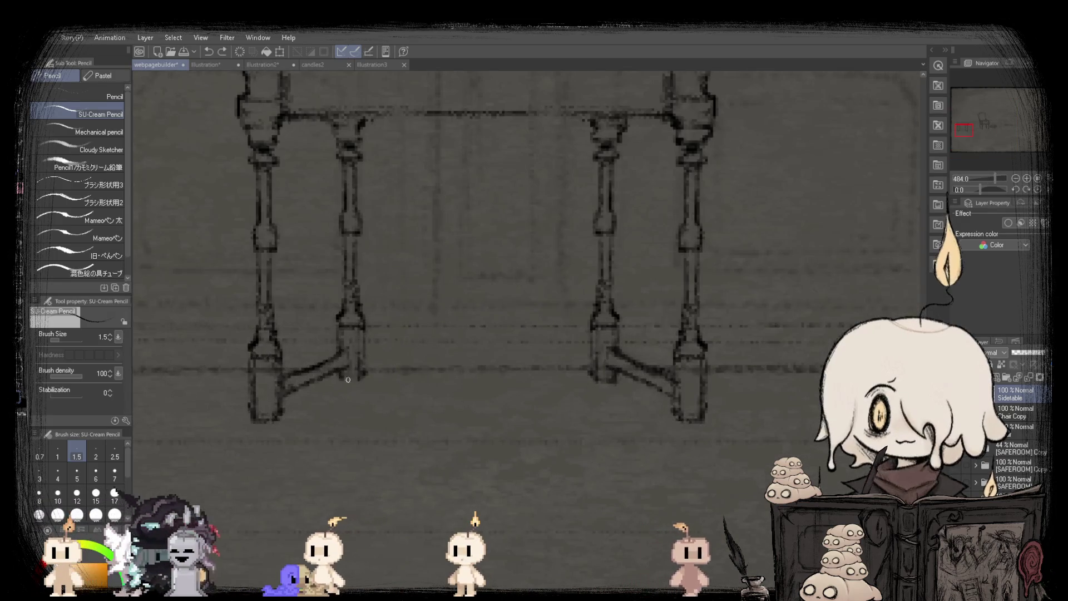
pyautogui.scroll(-4, 342, 373)
pyautogui.scroll(2, 344, 332)
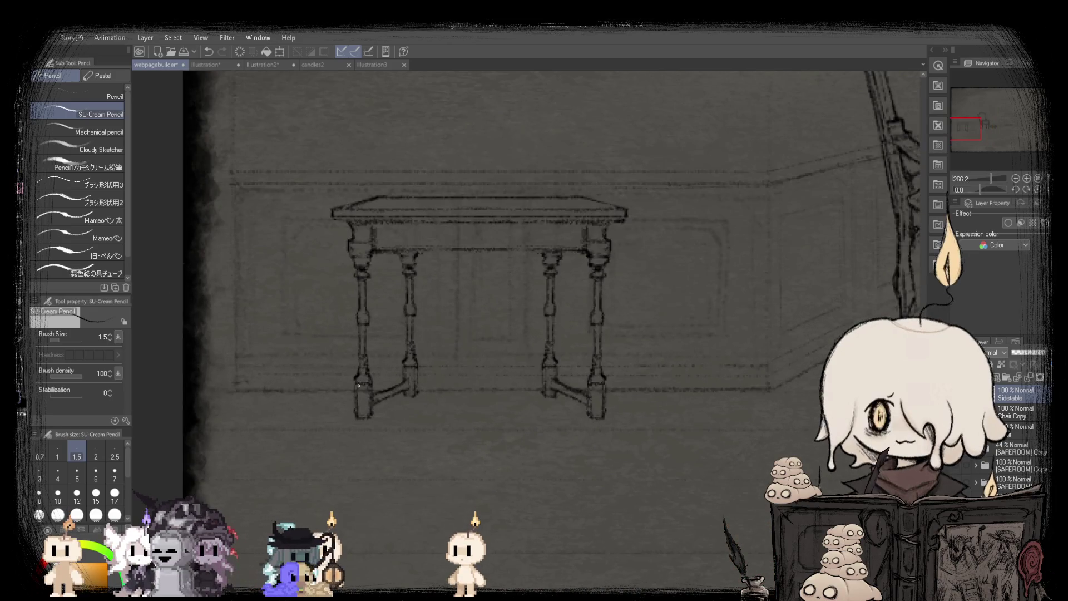
pyautogui.scroll(2, 358, 386)
pyautogui.scroll(-4, 354, 398)
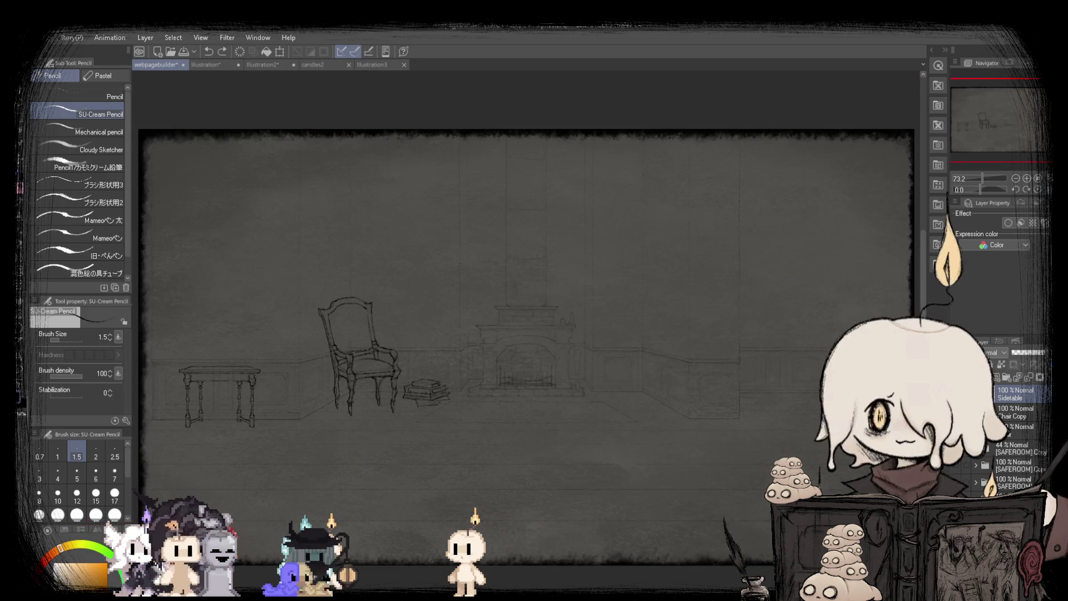
# Flip the canvas horizontally and zoom around to check the table's proportions.
pyautogui.press('h')
pyautogui.press('h')
pyautogui.scroll(-1, 398, 376)
pyautogui.scroll(3, 257, 418)
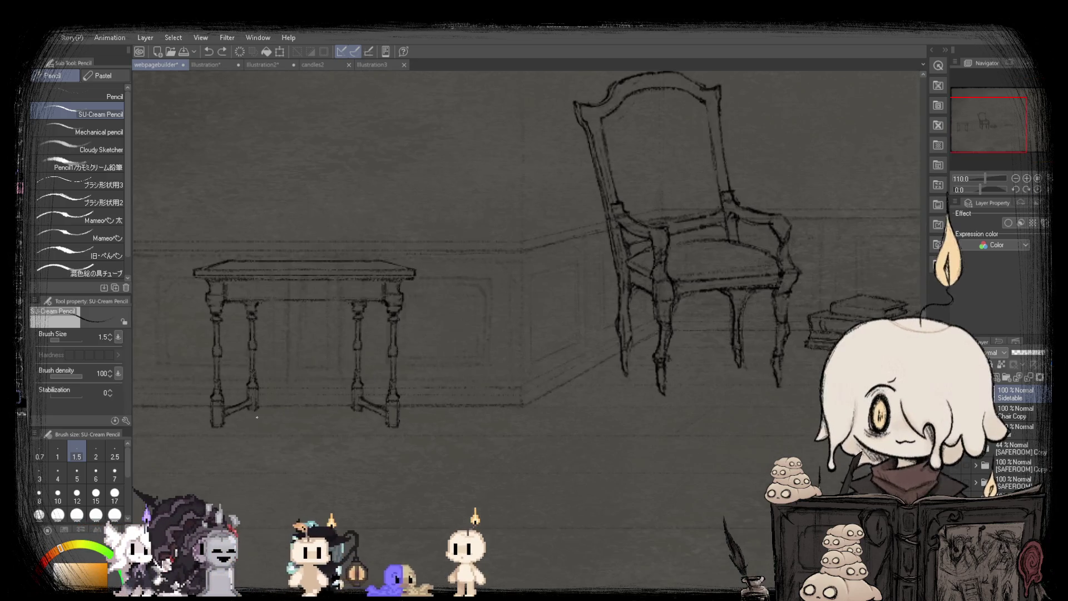
pyautogui.scroll(3, 297, 425)
pyautogui.scroll(-5, 297, 425)
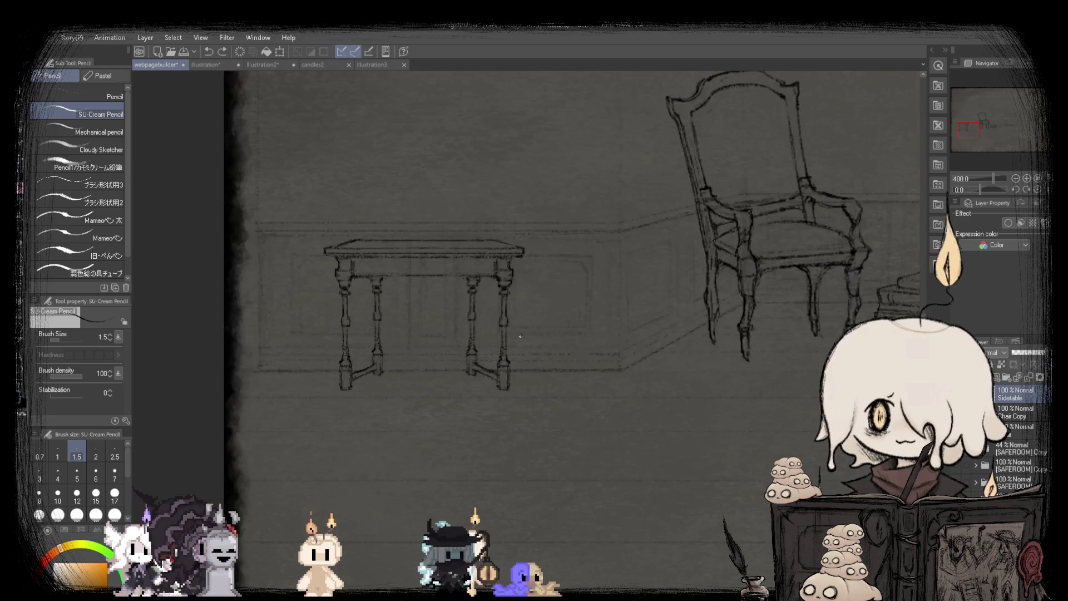
pyautogui.scroll(4, 297, 425)
pyautogui.scroll(2, 388, 405)
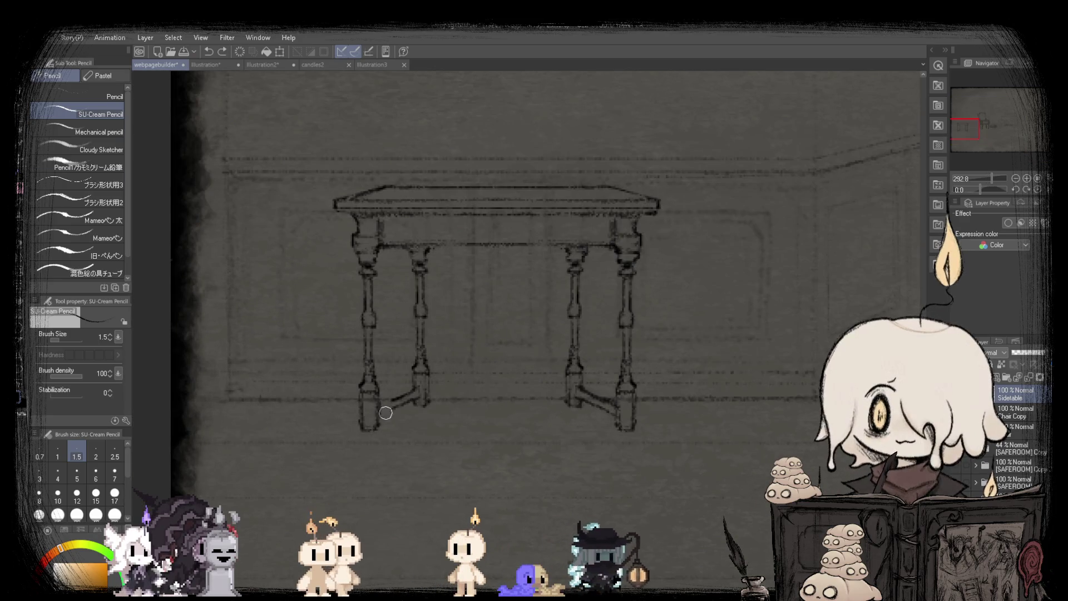
pyautogui.scroll(-3, 408, 404)
pyautogui.scroll(5, 449, 416)
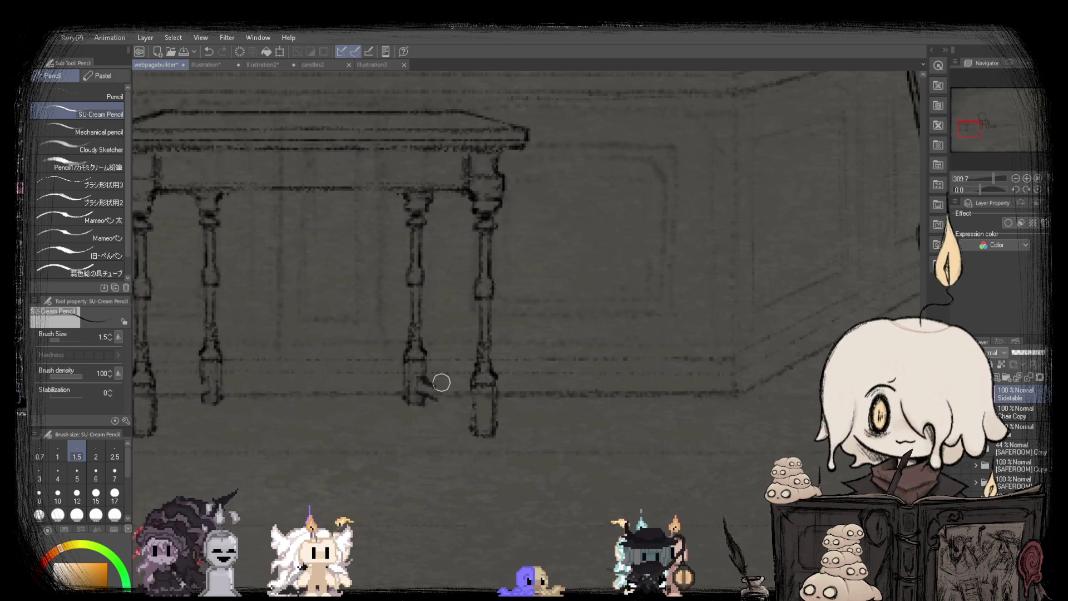
pyautogui.scroll(-3, 429, 390)
pyautogui.scroll(4, 423, 367)
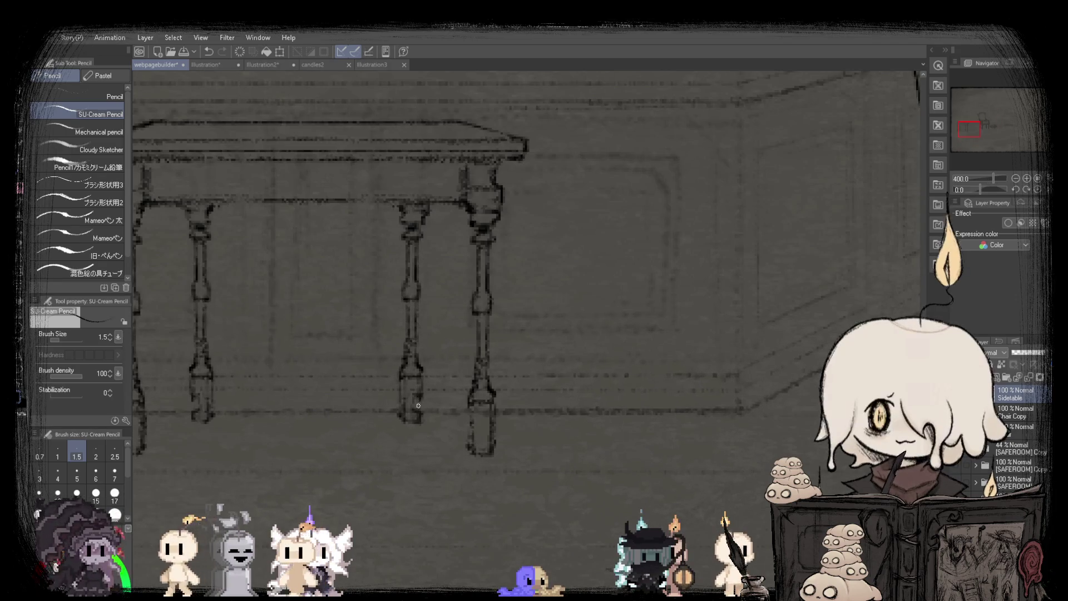
pyautogui.scroll(-3, 421, 397)
pyautogui.scroll(3, 347, 396)
pyautogui.scroll(-5, 366, 404)
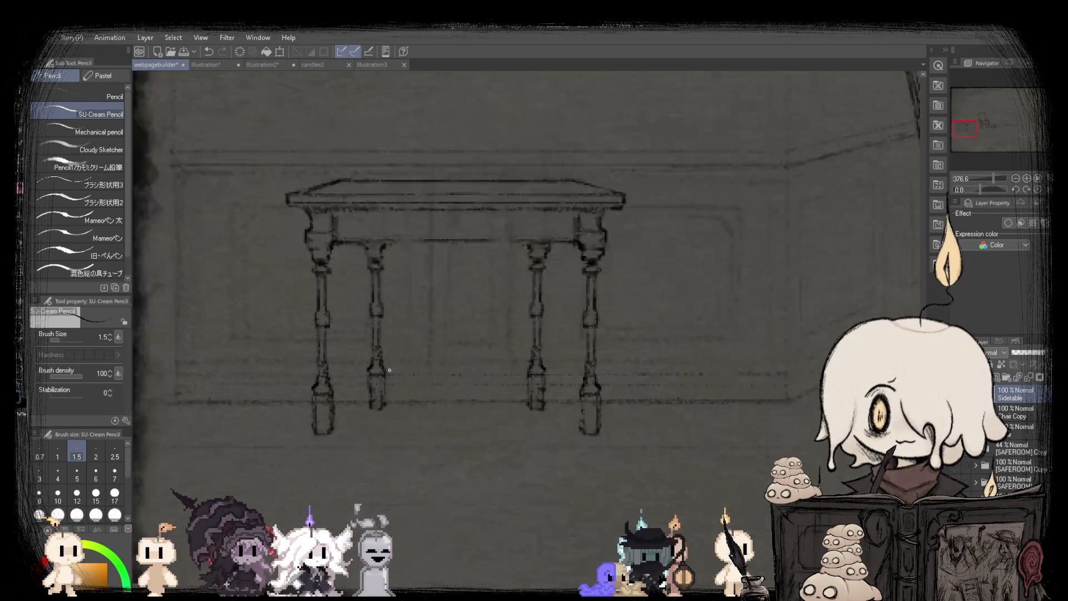
pyautogui.scroll(1, 367, 404)
# Lasso the back left table leg and shift it slightly left.
pyautogui.press('m')
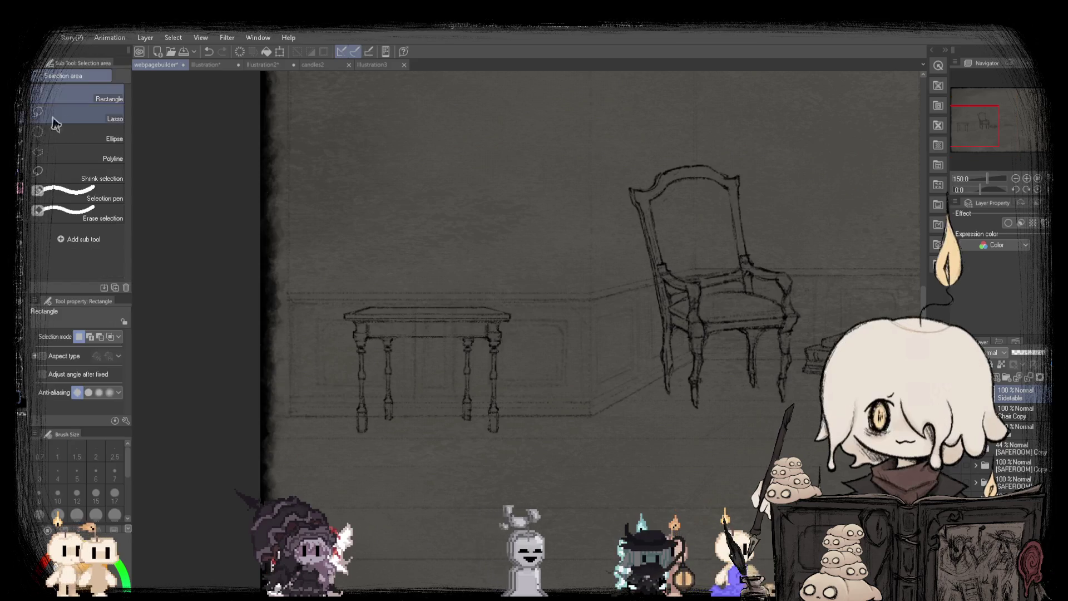
pyautogui.scroll(4, 421, 381)
pyautogui.moveTo(378, 426); pyautogui.dragTo(421, 382)
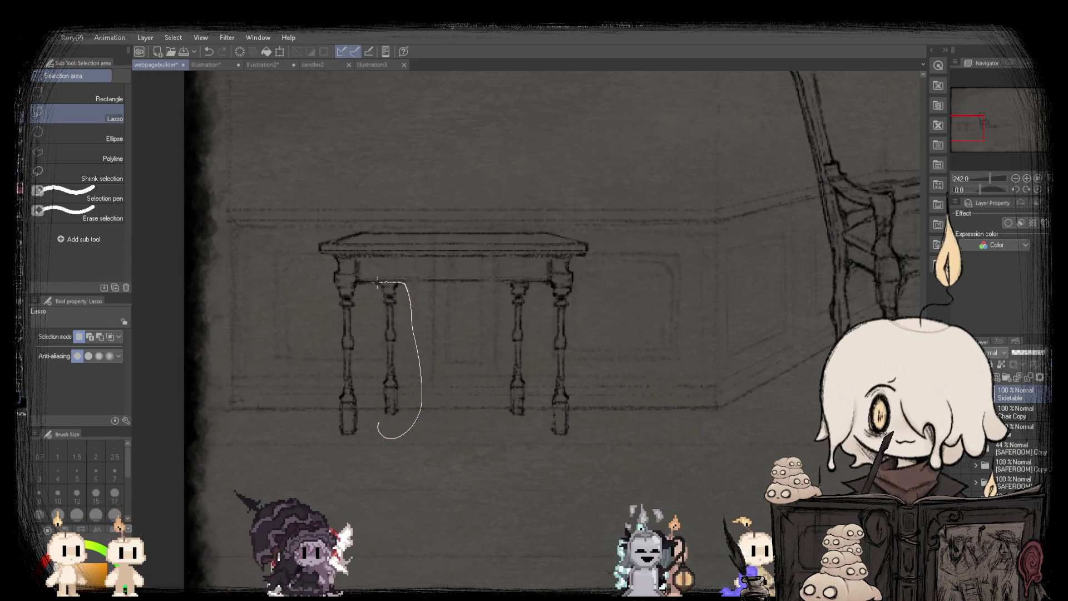
pyautogui.moveTo(378, 284); pyautogui.dragTo(378, 284)
pyautogui.hotkey('ctrl', 't')
pyautogui.moveTo(395, 402); pyautogui.dragTo(377, 402)
pyautogui.click(341, 458)
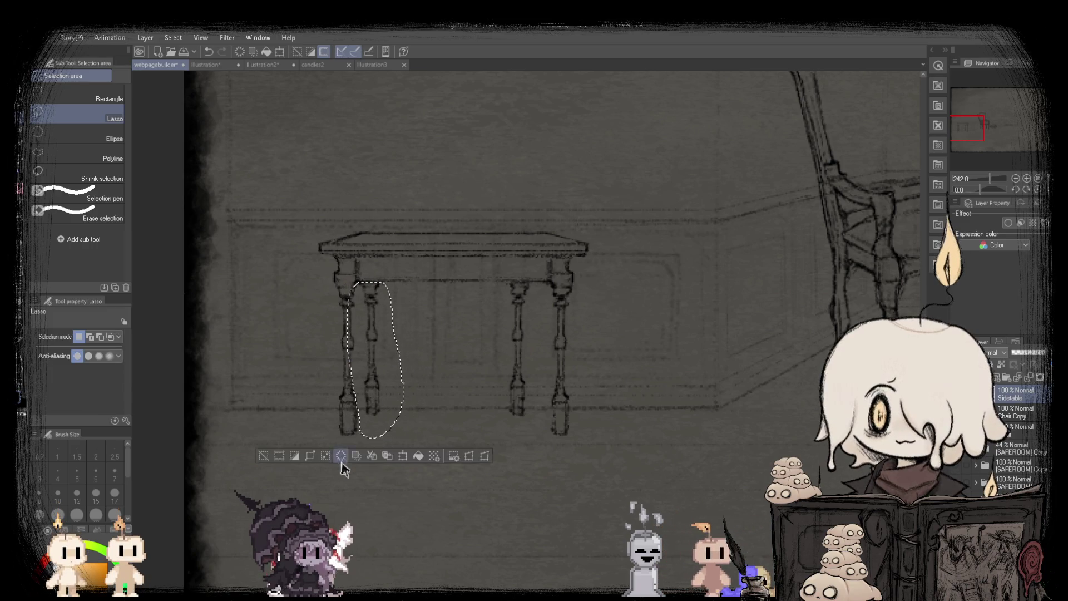
# Lasso the back right table leg and shift it to the right.
pyautogui.scroll(-3, 478, 334)
pyautogui.scroll(4, 479, 334)
pyautogui.moveTo(423, 434)
pyautogui.mouseDown()
pyautogui.moveTo(479, 411)
pyautogui.moveTo(473, 307)
pyautogui.moveTo(424, 436)
pyautogui.mouseUp()
pyautogui.hotkey('ctrl', 'd')
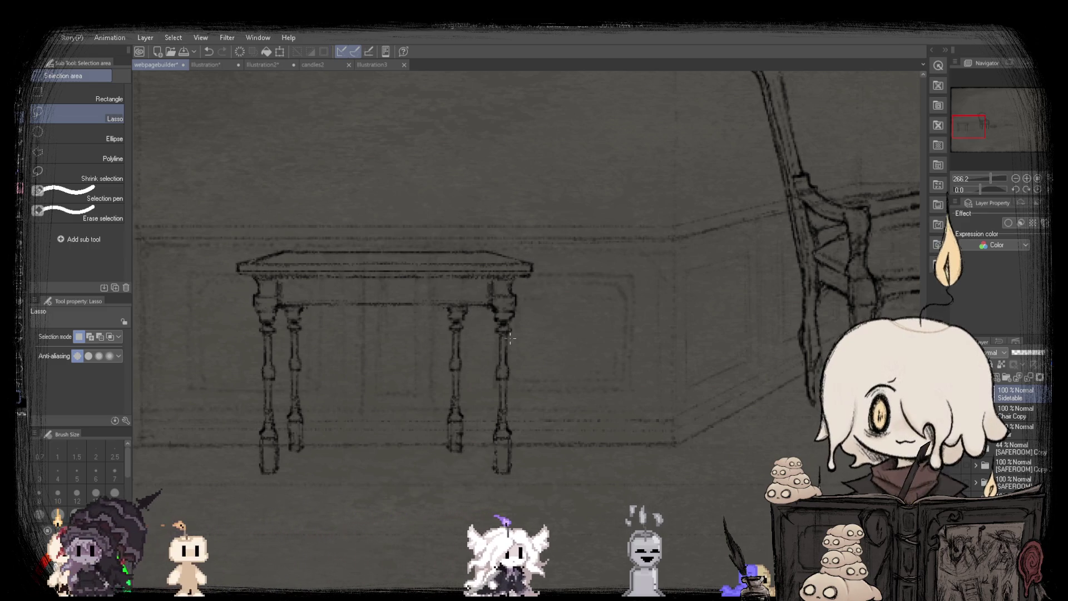
pyautogui.scroll(3, 456, 334)
pyautogui.moveTo(394, 283); pyautogui.dragTo(461, 336)
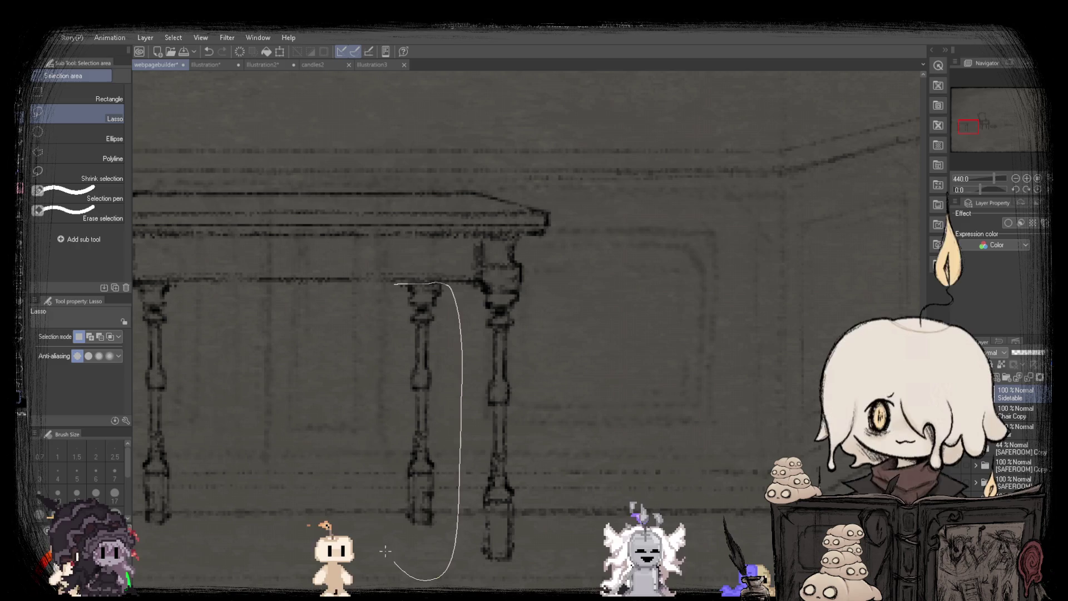
pyautogui.hotkey('ctrl', 't')
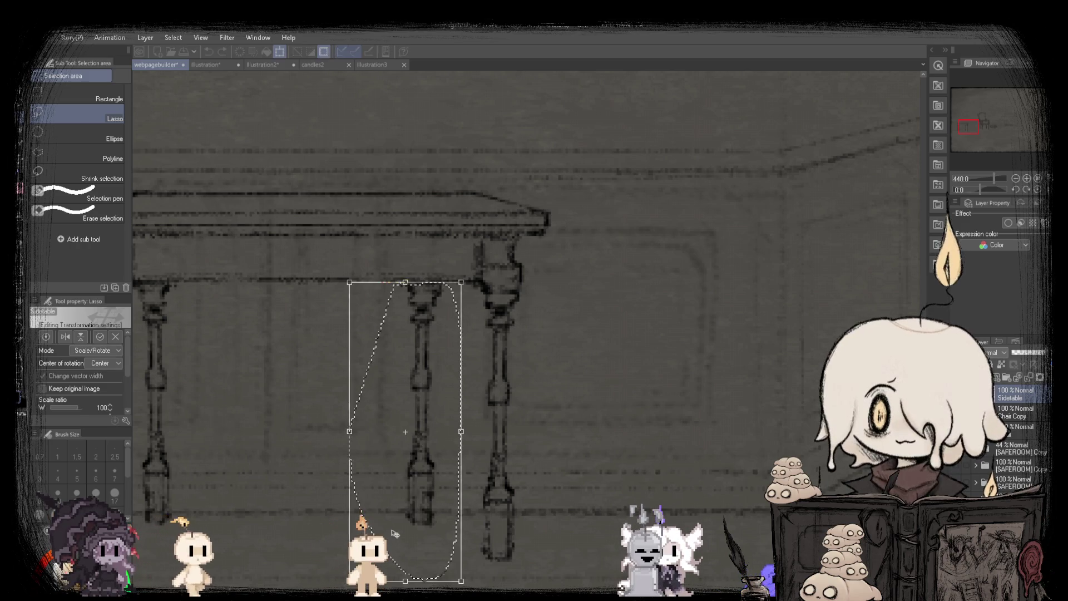
pyautogui.moveTo(396, 535); pyautogui.dragTo(430, 534)
# Flip the canvas to check the proportions, then apply the right leg's transform.
pyautogui.scroll(-2, 445, 489)
pyautogui.scroll(4, 549, 473)
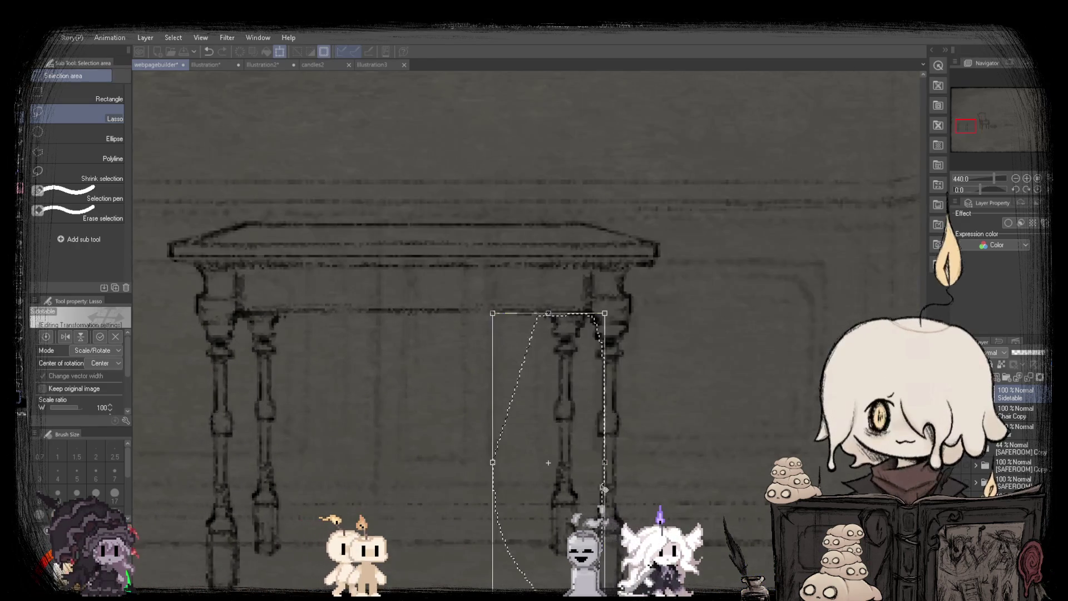
pyautogui.scroll(-1, 551, 496)
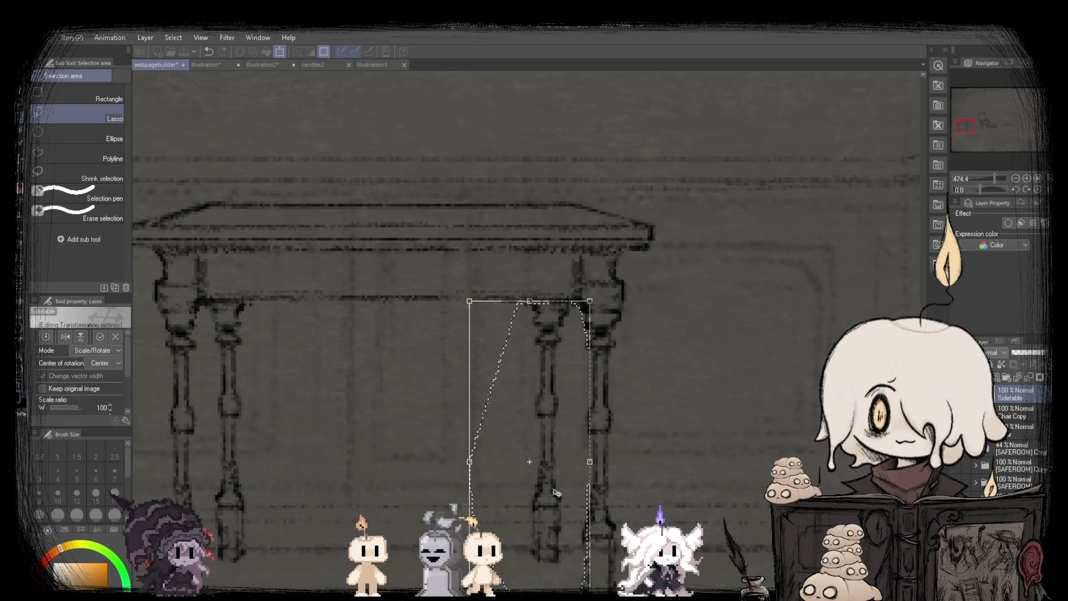
pyautogui.scroll(1, 557, 493)
pyautogui.scroll(-2, 552, 492)
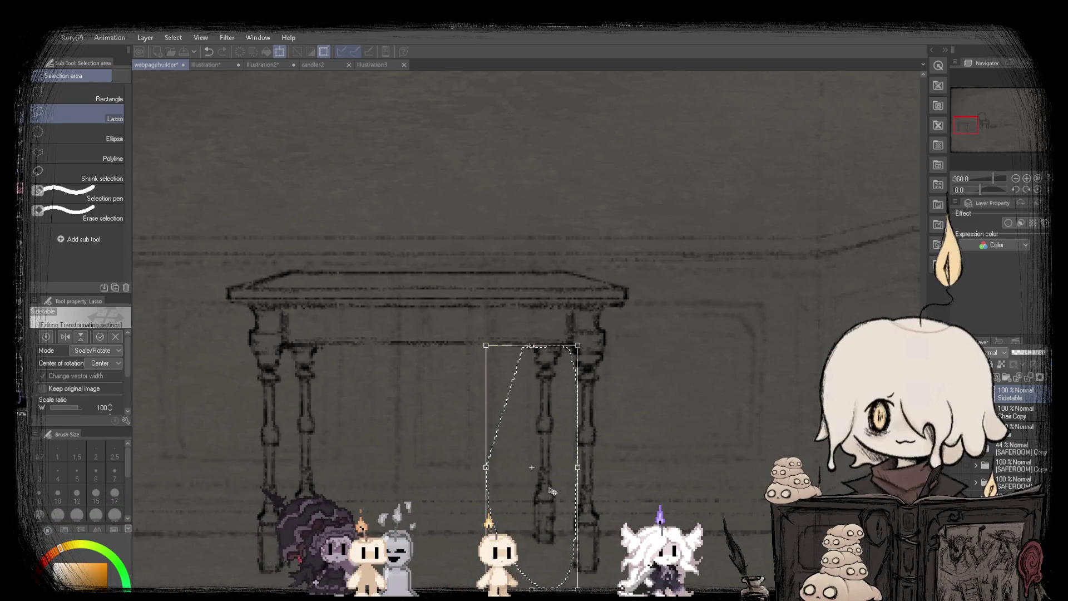
pyautogui.scroll(-1, 552, 491)
pyautogui.scroll(-3, 553, 491)
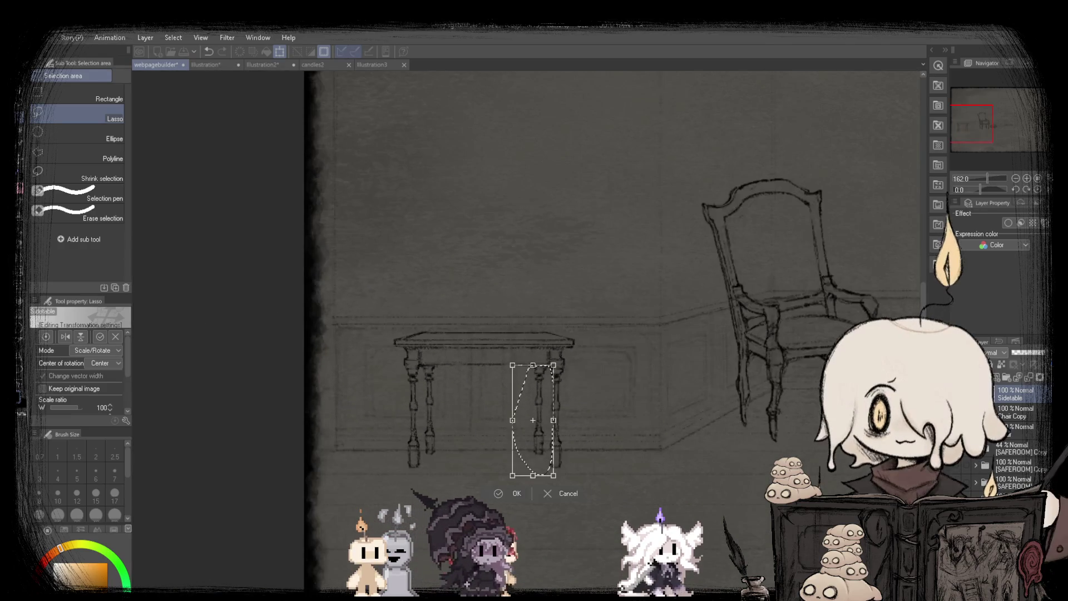
pyautogui.scroll(-3, 552, 492)
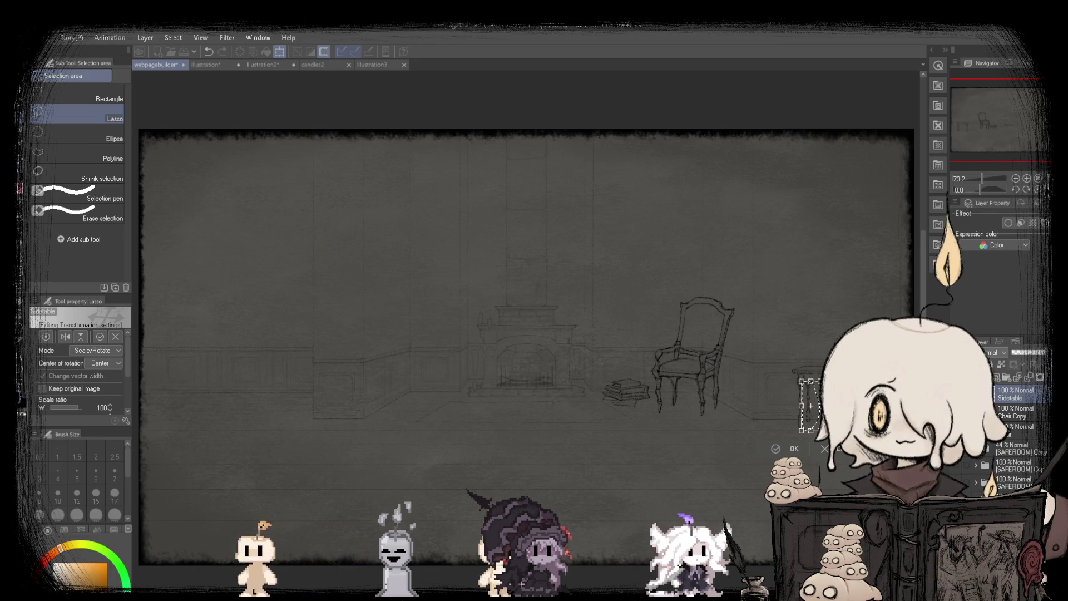
pyautogui.press('h')
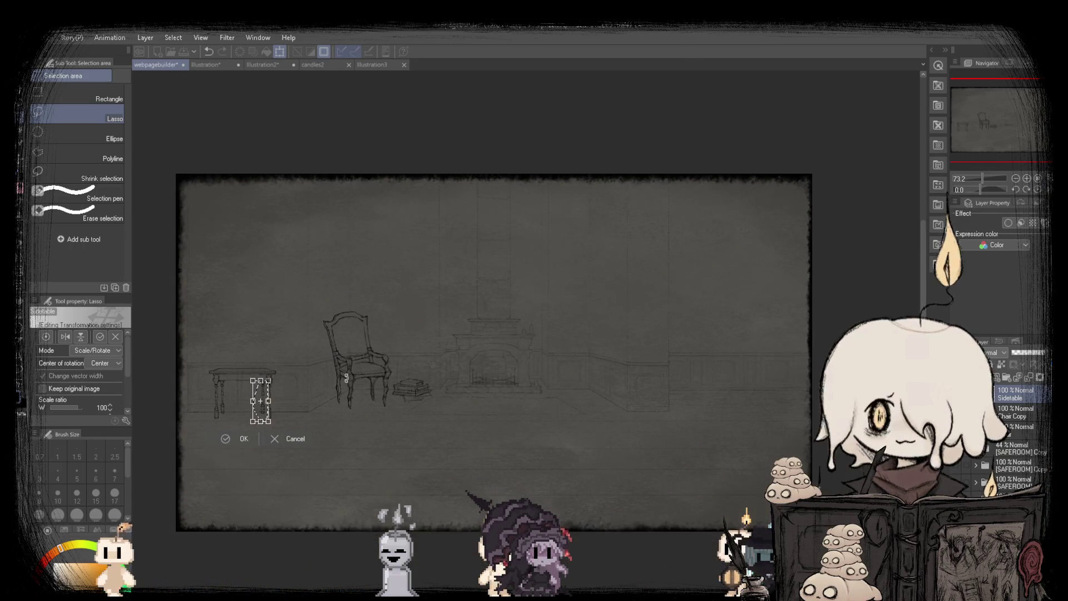
pyautogui.scroll(3, 346, 378)
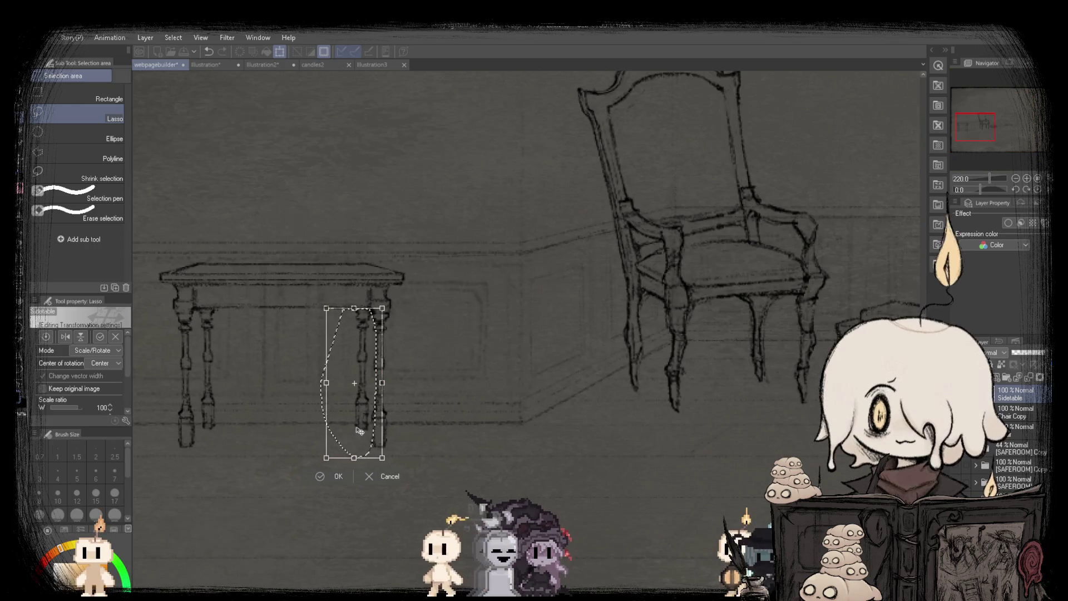
pyautogui.click(339, 478)
# With the SU-Cream Pencil, draw the lower stretcher joining the table legs.
pyautogui.scroll(-2, 384, 379)
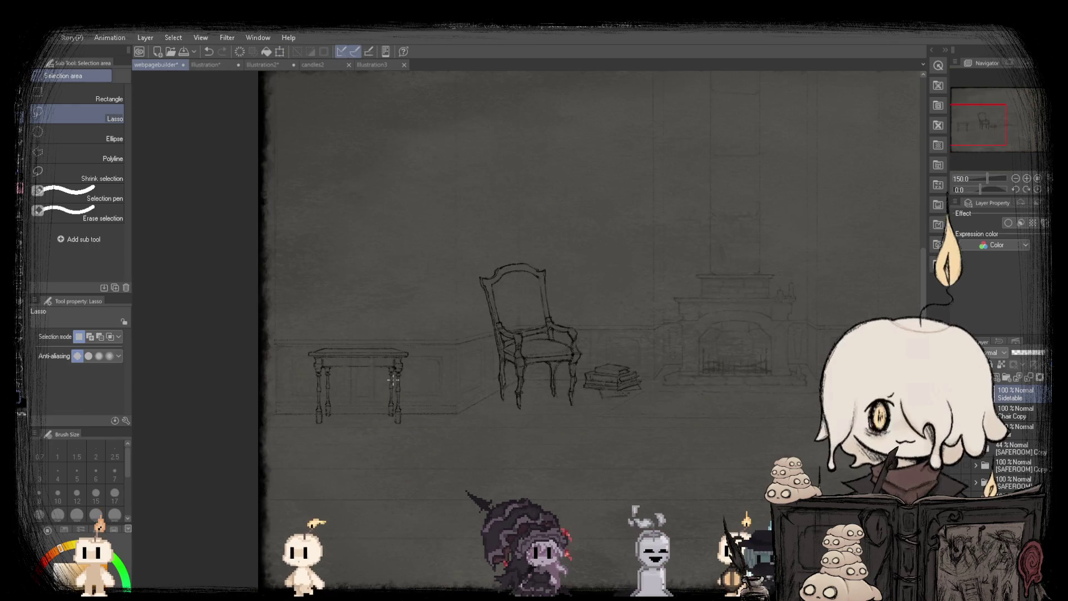
pyautogui.scroll(-2, 390, 367)
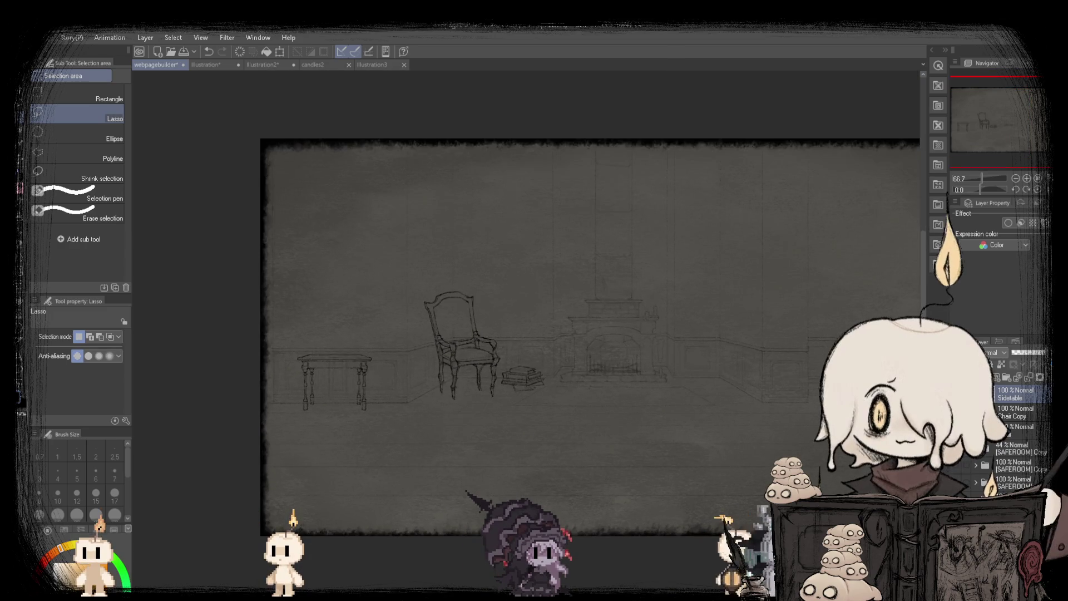
pyautogui.scroll(5, 419, 393)
pyautogui.scroll(-1, 416, 398)
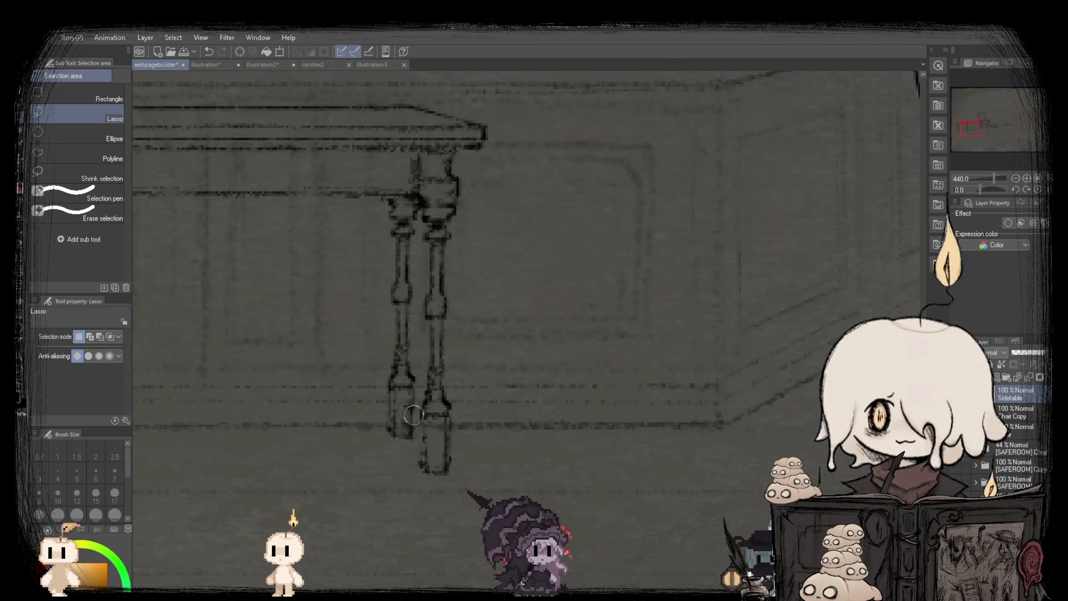
pyautogui.scroll(-1, 443, 357)
pyautogui.scroll(-1, 640, 359)
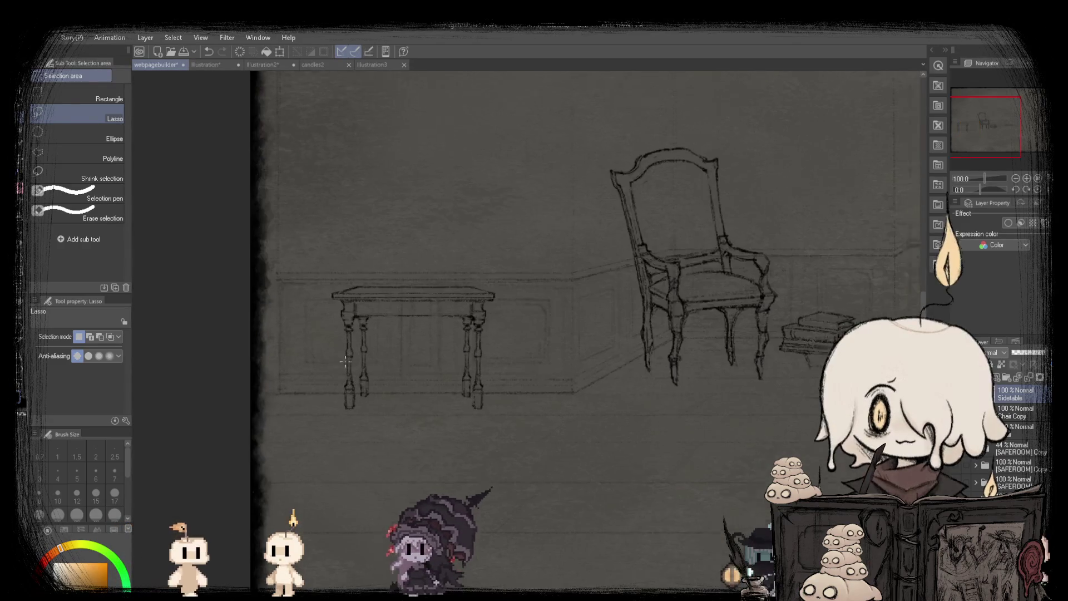
pyautogui.press('p')
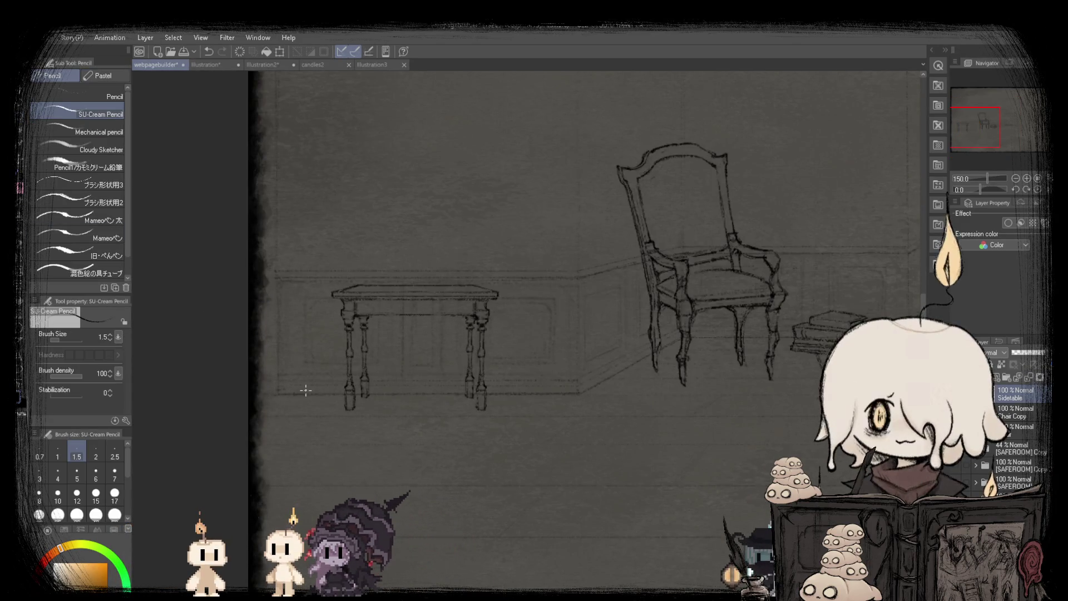
pyautogui.scroll(3, 305, 390)
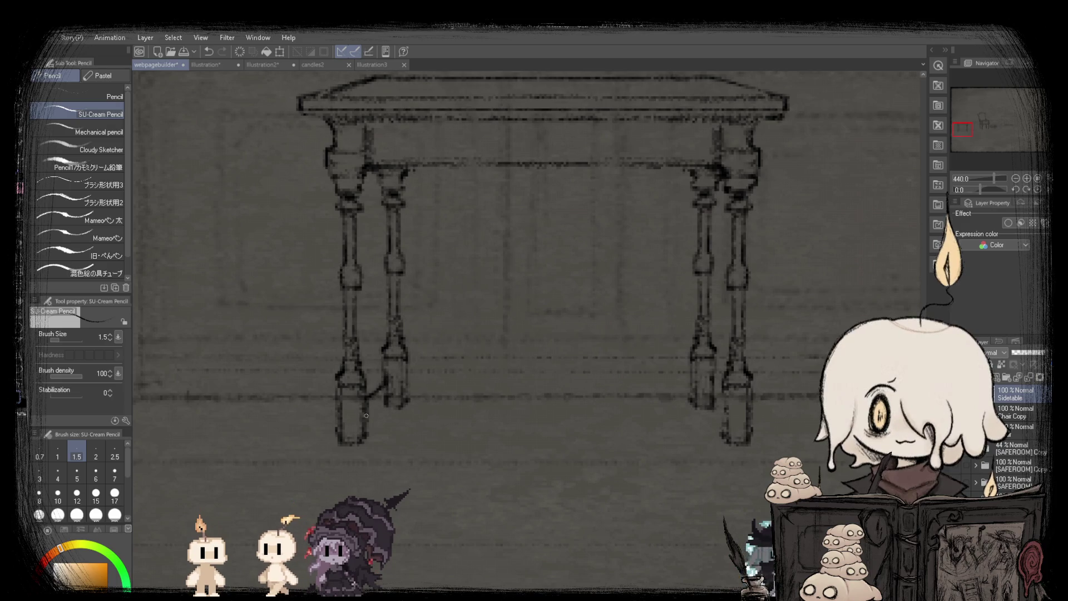
pyautogui.scroll(-3, 381, 400)
pyautogui.scroll(3, 445, 405)
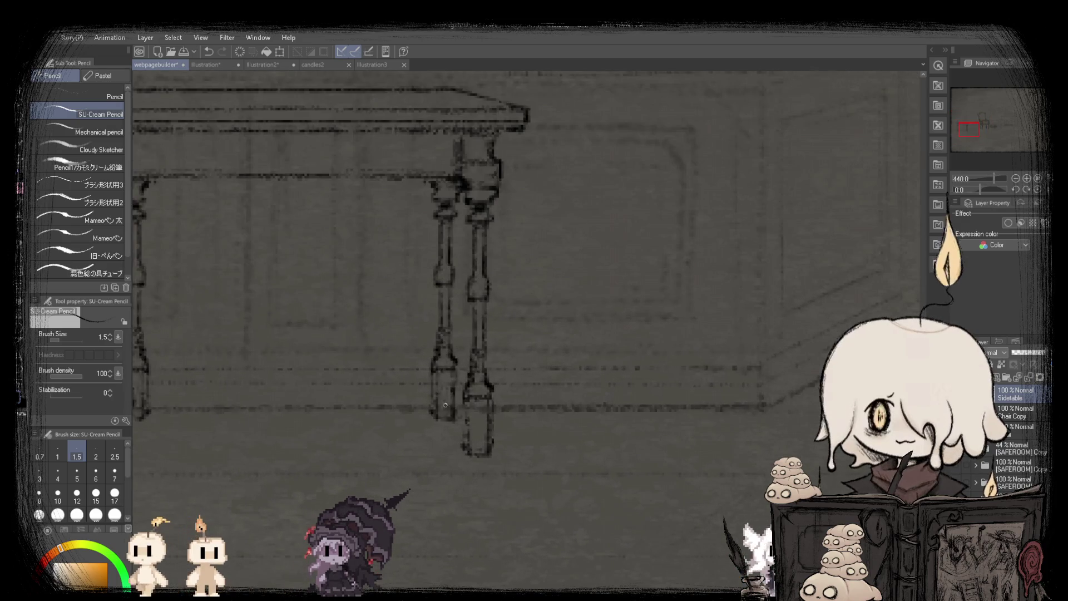
pyautogui.scroll(-3, 448, 392)
pyautogui.scroll(4, 439, 384)
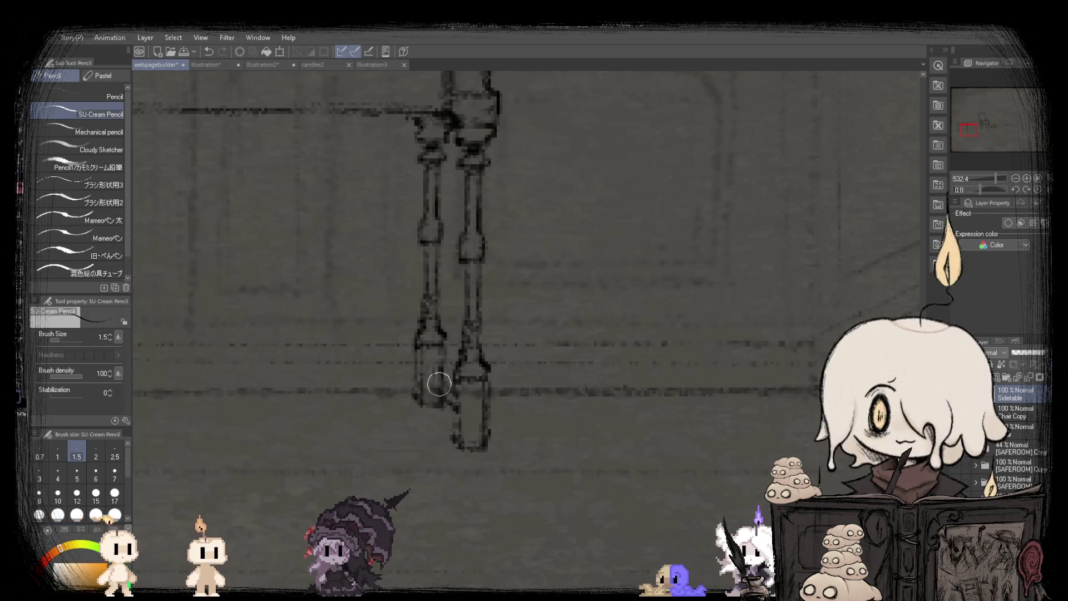
pyautogui.scroll(-4, 441, 391)
pyautogui.scroll(3, 315, 389)
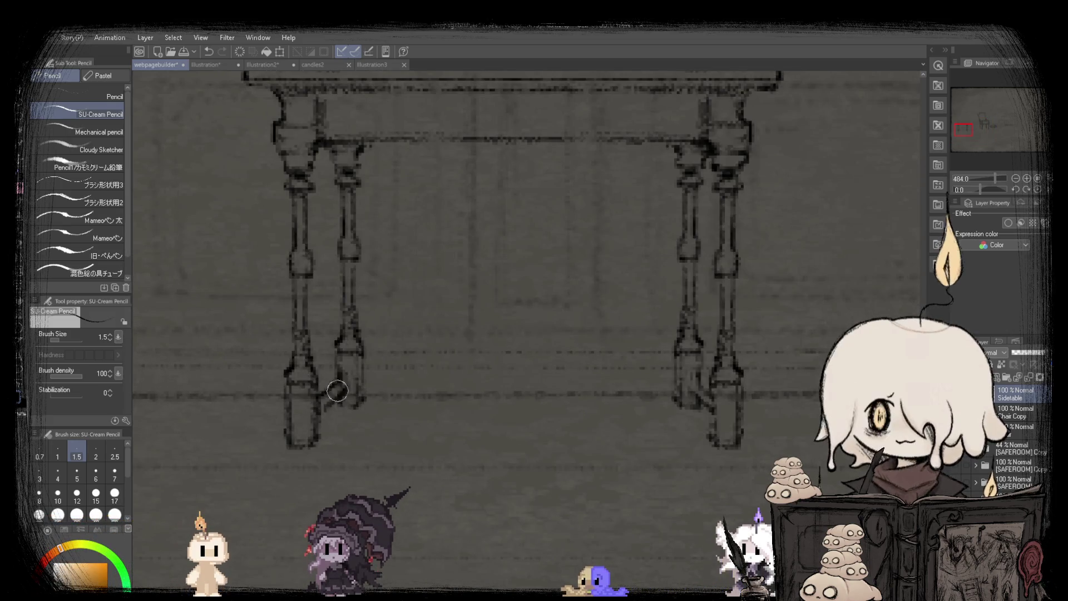
pyautogui.scroll(-4, 336, 390)
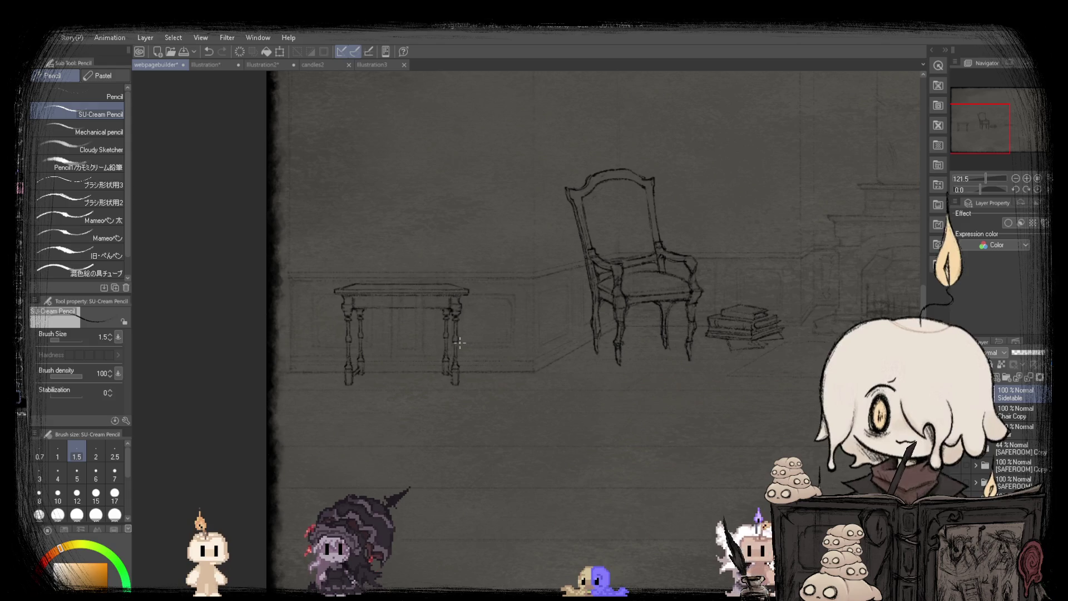
pyautogui.scroll(5, 513, 319)
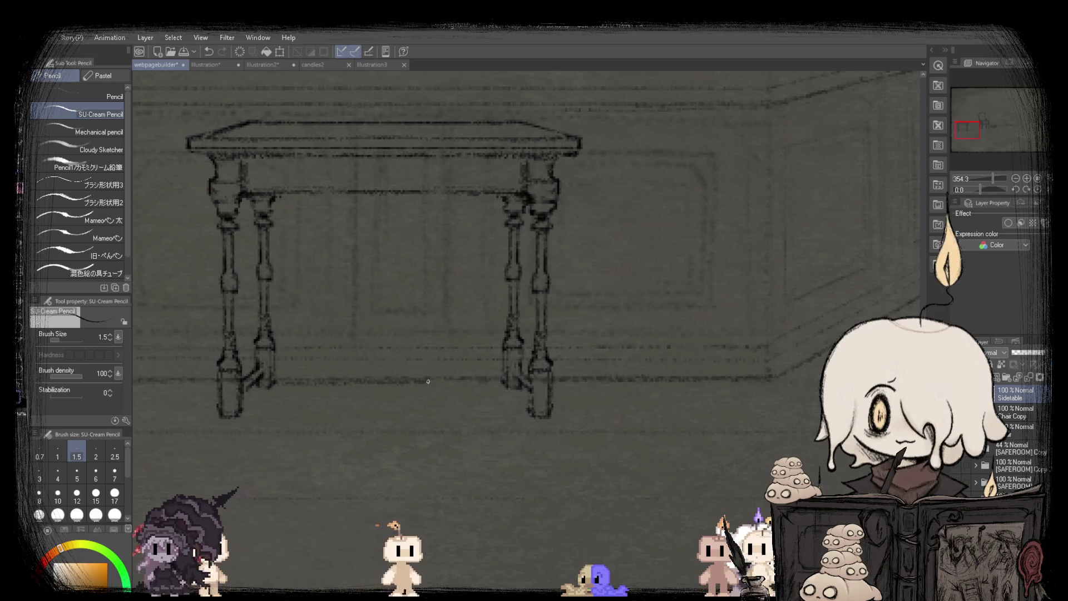
pyautogui.moveTo(529, 383); pyautogui.dragTo(251, 384)
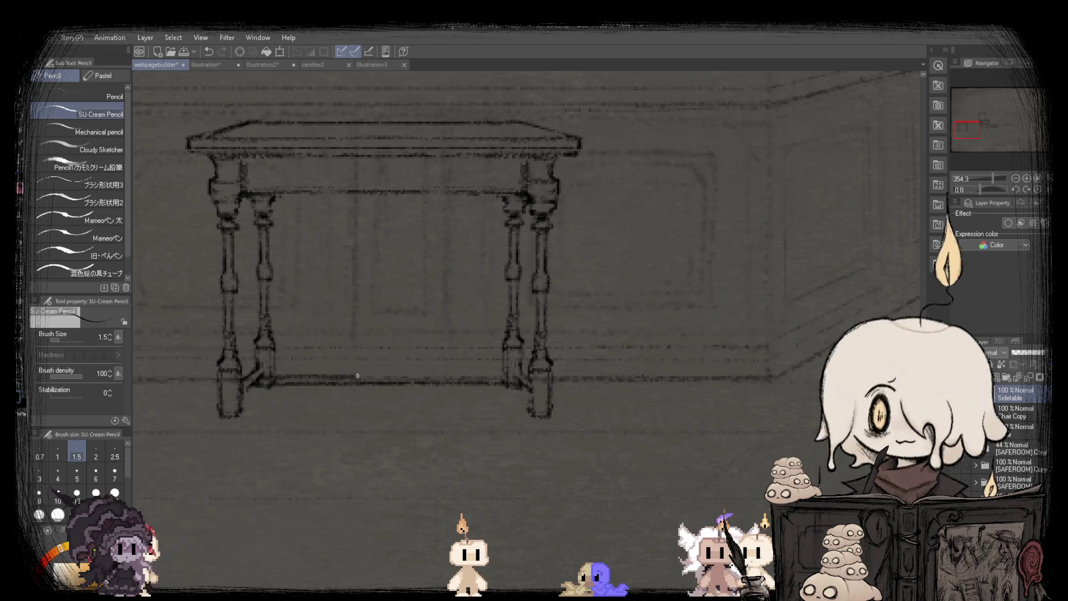
# Zoom in and out to review the refined table legs and stretcher.
pyautogui.scroll(-5, 504, 376)
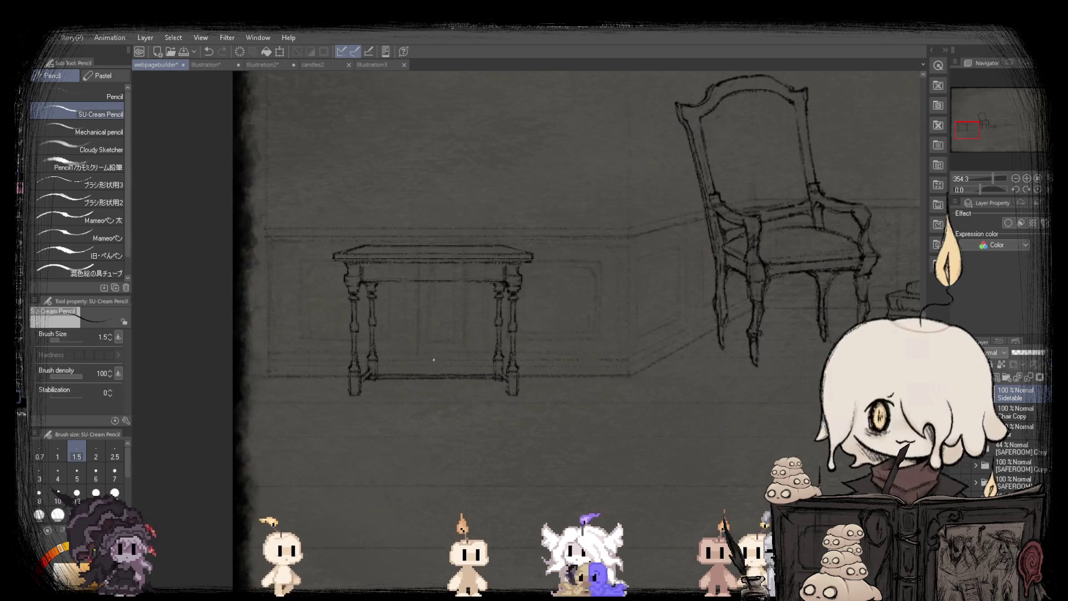
pyautogui.scroll(5, 238, 369)
pyautogui.scroll(1, 221, 366)
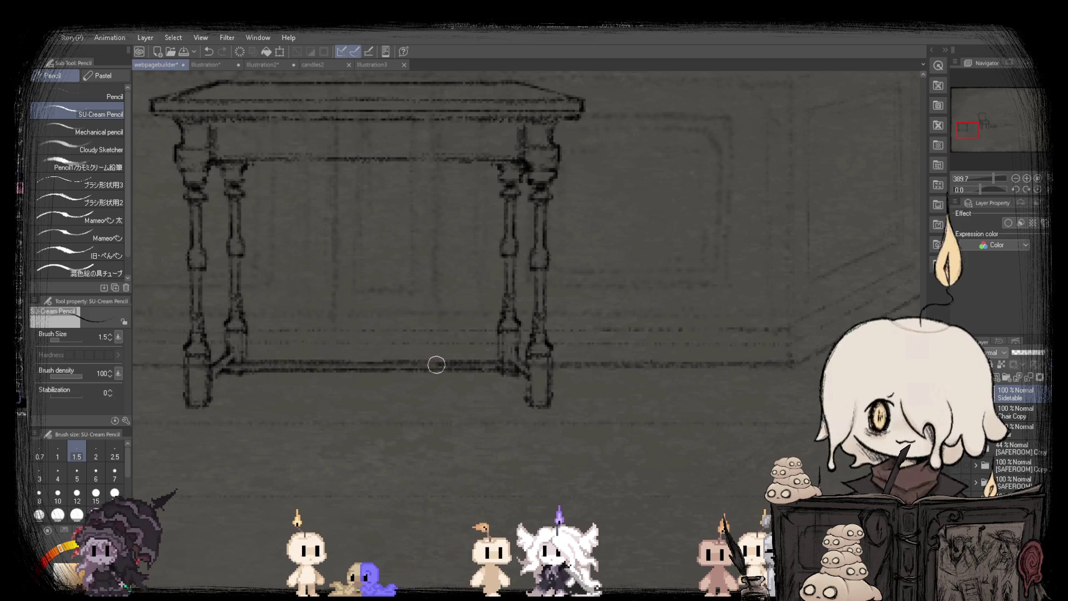
pyautogui.scroll(-5, 502, 359)
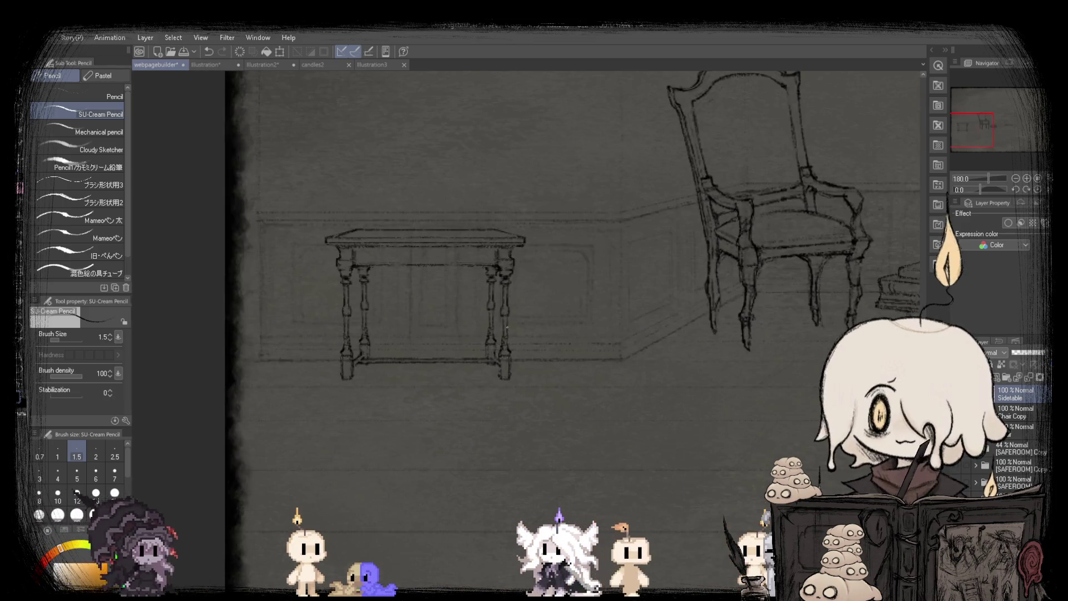
pyautogui.scroll(5, 502, 359)
pyautogui.scroll(-2, 521, 349)
pyautogui.scroll(-5, 521, 349)
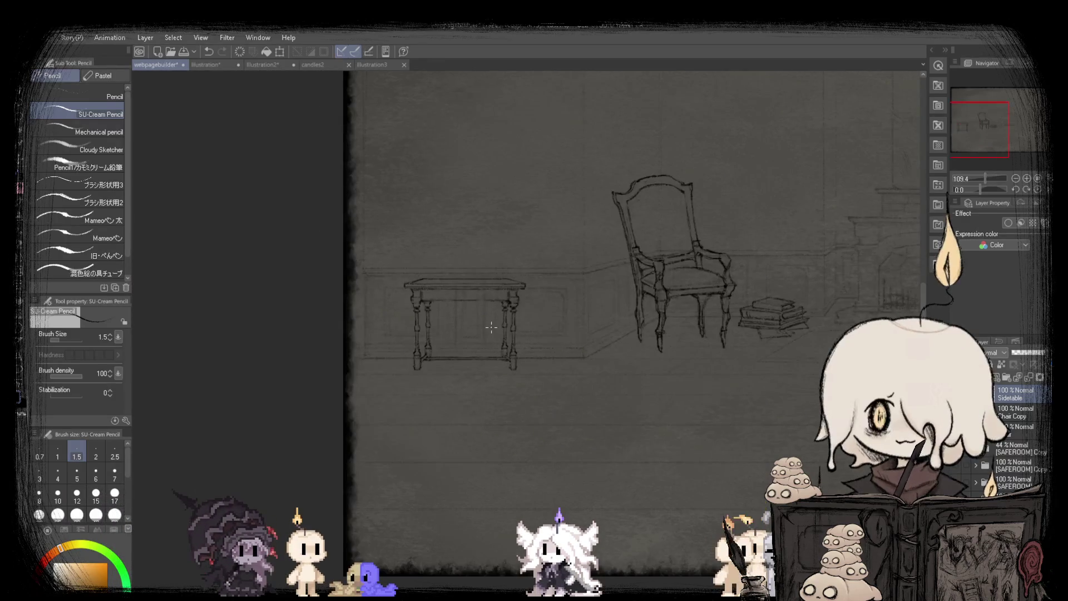
pyautogui.scroll(3, 510, 329)
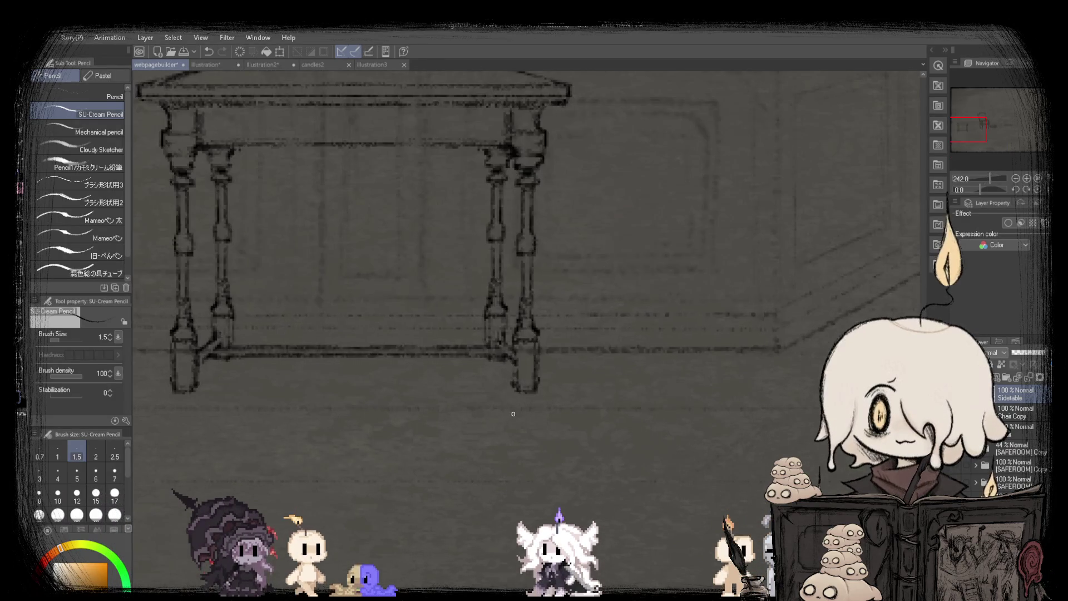
pyautogui.scroll(2, 215, 368)
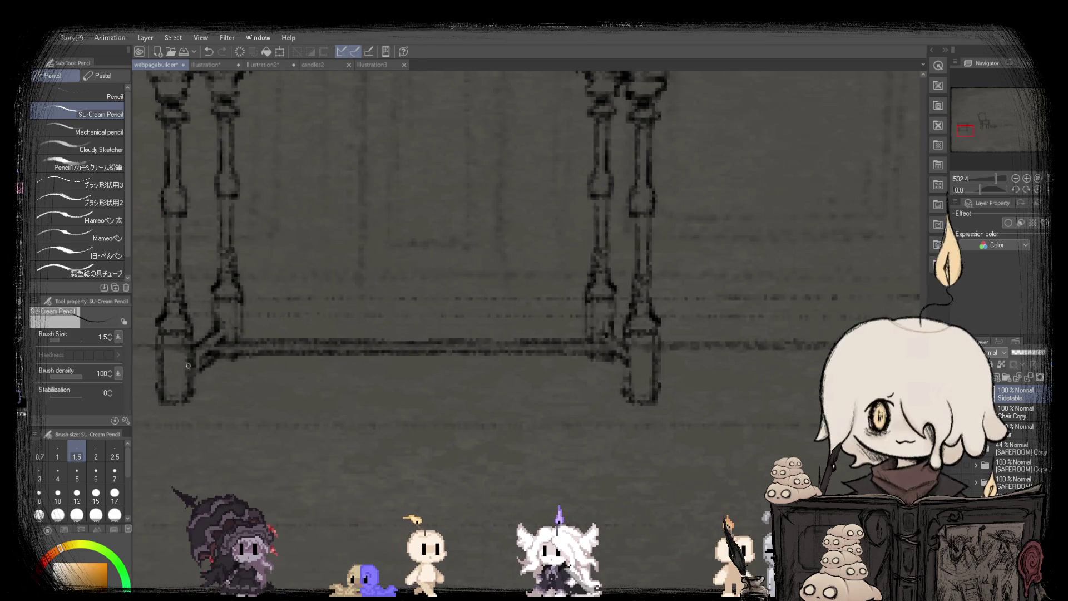
pyautogui.scroll(1, 188, 365)
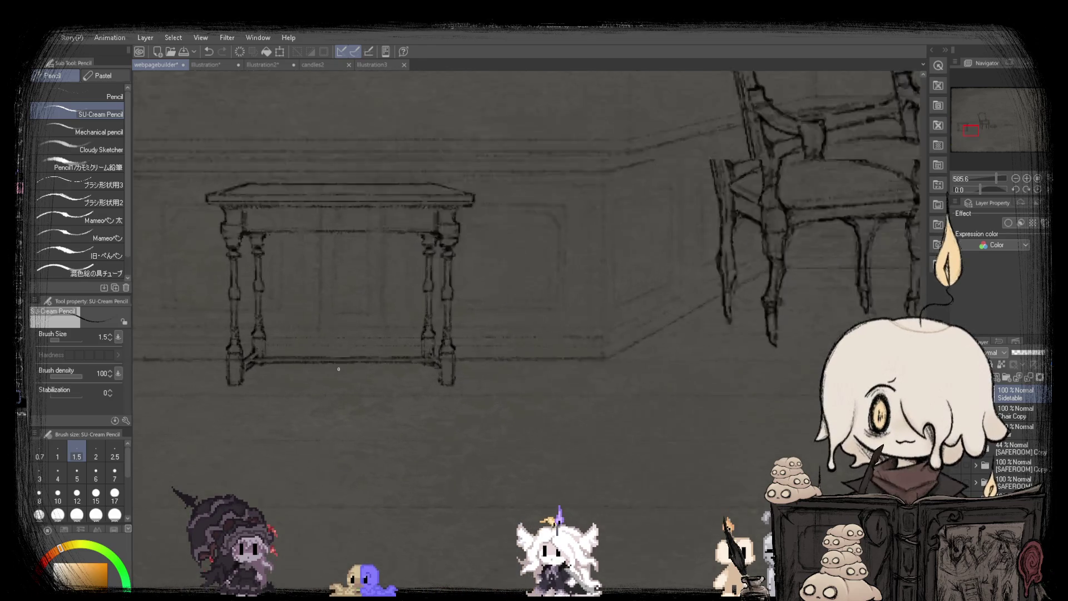
pyautogui.scroll(-2, 234, 367)
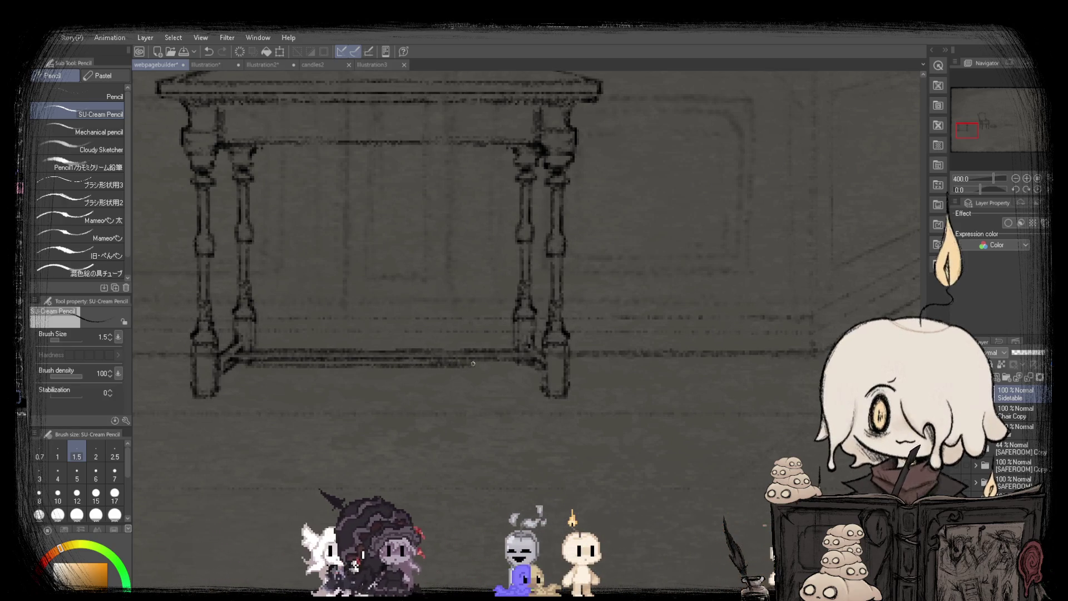
pyautogui.scroll(-3, 473, 356)
pyautogui.scroll(4, 403, 358)
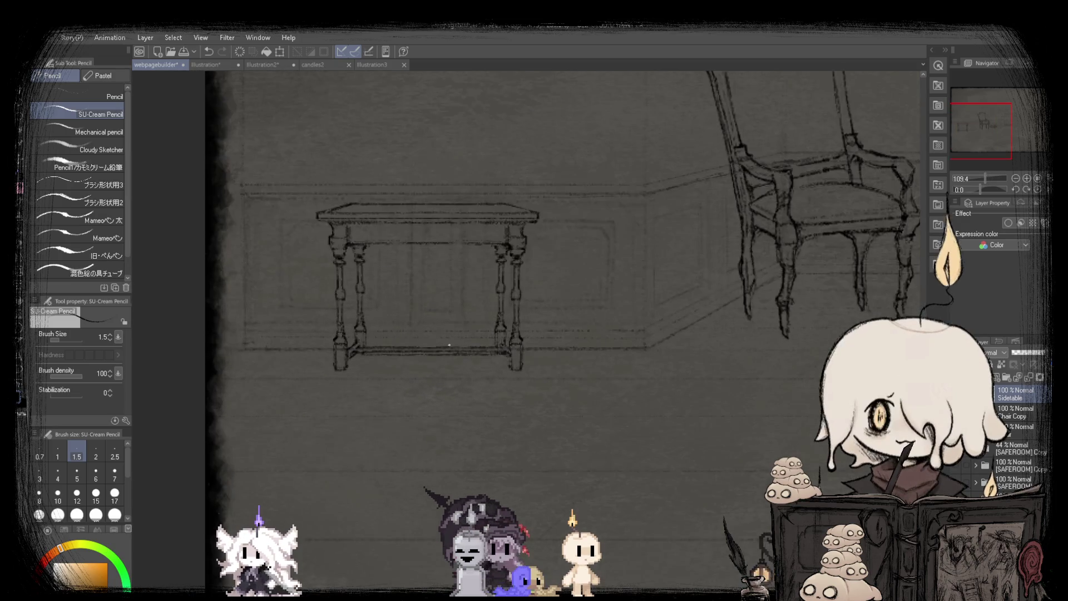
pyautogui.scroll(1, 403, 357)
pyautogui.scroll(-2, 251, 359)
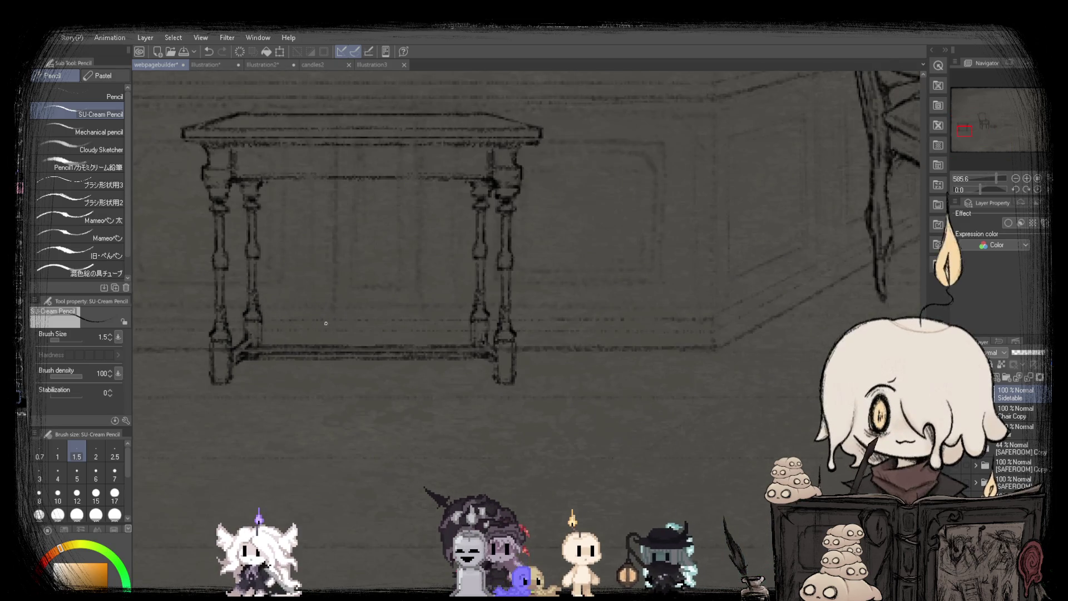
pyautogui.scroll(1, 222, 354)
pyautogui.scroll(1, 192, 348)
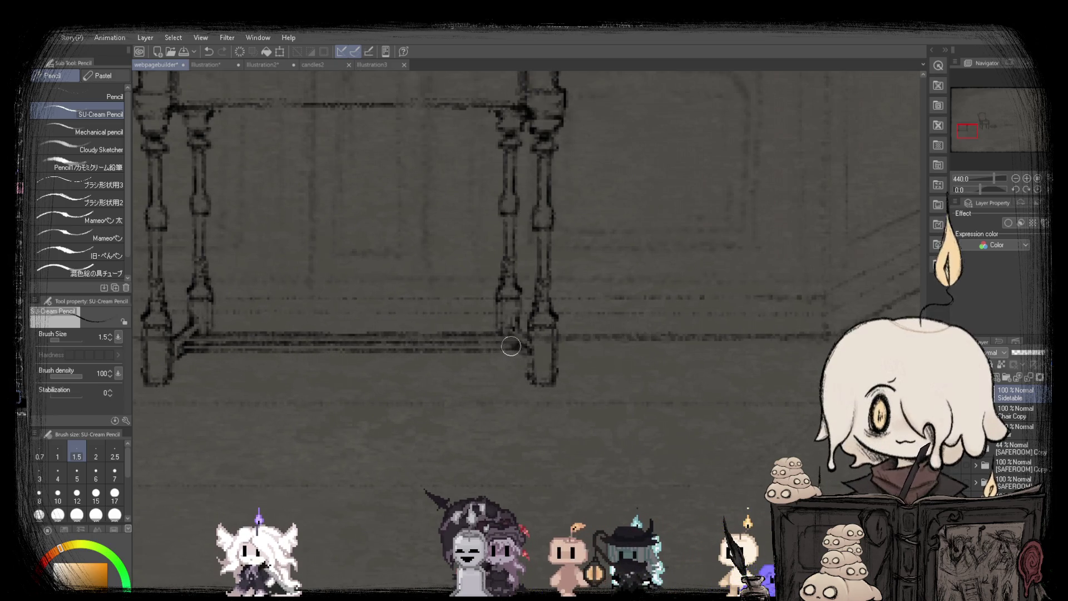
pyautogui.scroll(-5, 511, 346)
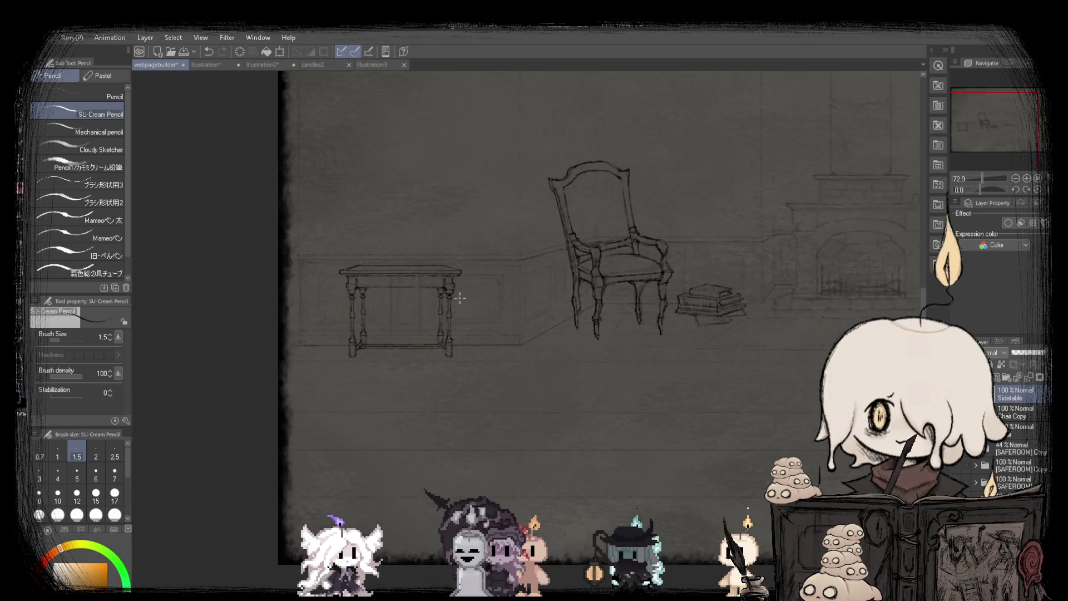
pyautogui.scroll(2, 430, 333)
pyautogui.scroll(3, 308, 360)
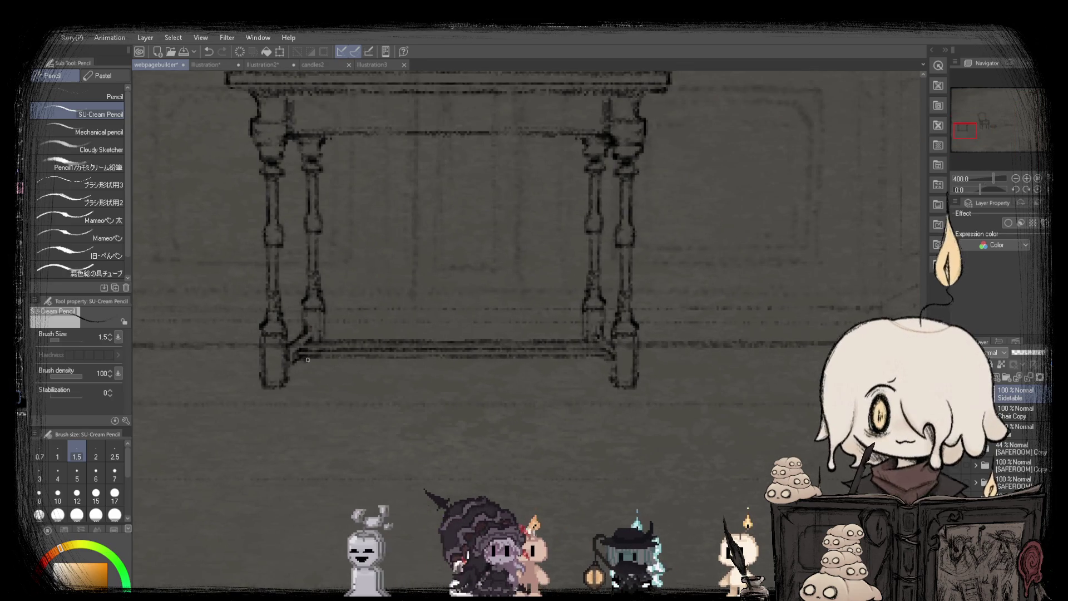
pyautogui.scroll(-3, 489, 358)
pyautogui.scroll(-1, 621, 336)
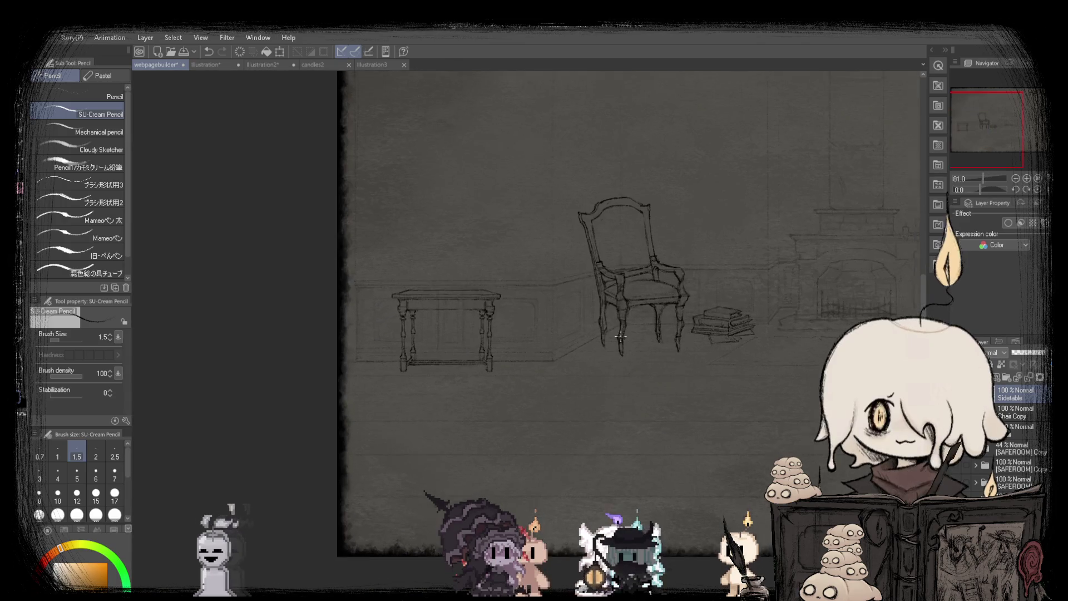
# Lasso the lower stretcher and transform it into place between the legs.
pyautogui.scroll(2, 546, 358)
pyautogui.press('m')
pyautogui.scroll(1, 284, 373)
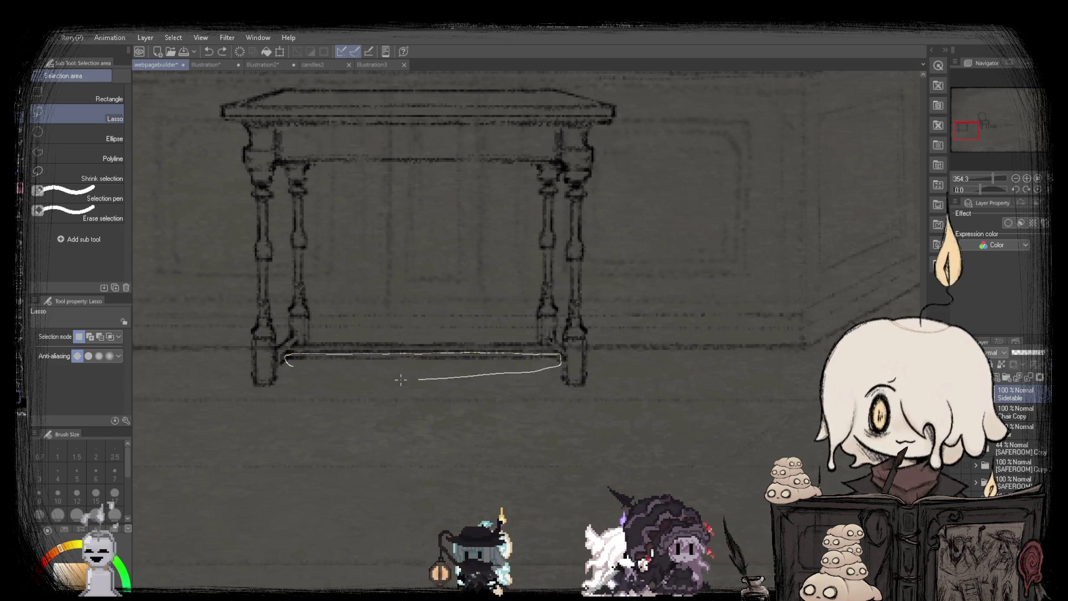
pyautogui.moveTo(401, 380); pyautogui.dragTo(287, 363)
pyautogui.click(460, 406)
pyautogui.scroll(1, 434, 356)
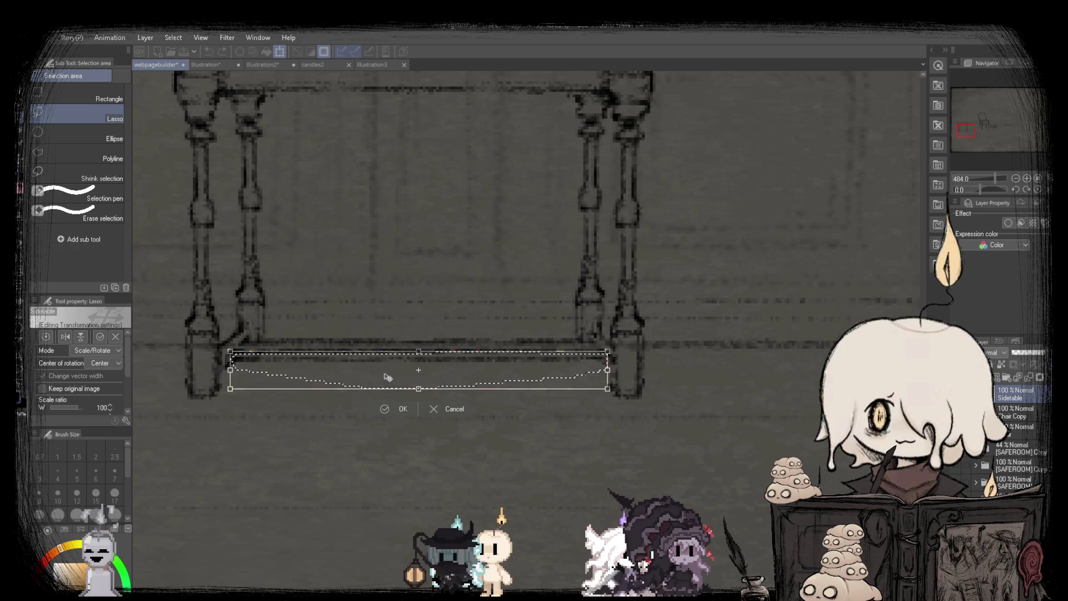
pyautogui.press('Return')
pyautogui.scroll(-2, 410, 362)
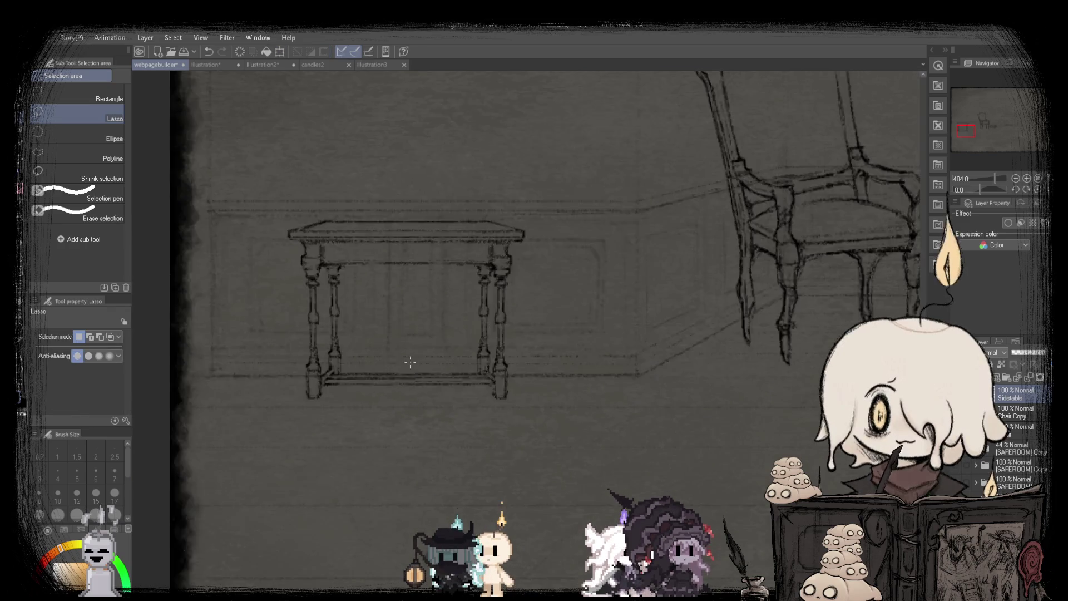
pyautogui.scroll(-2, 410, 362)
pyautogui.scroll(2, 418, 362)
pyautogui.press('p')
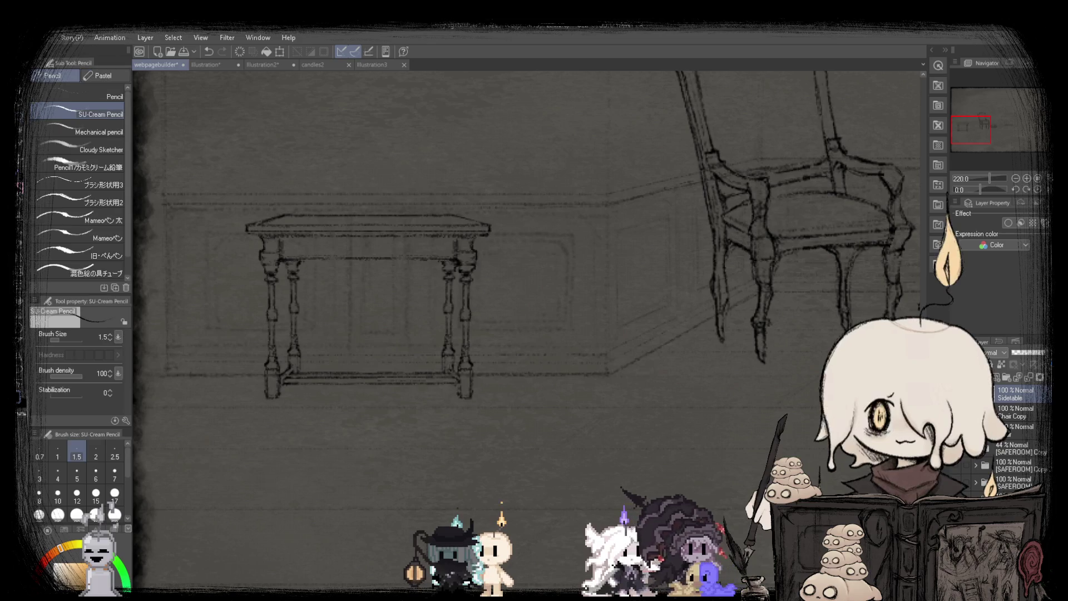
pyautogui.scroll(3, 356, 365)
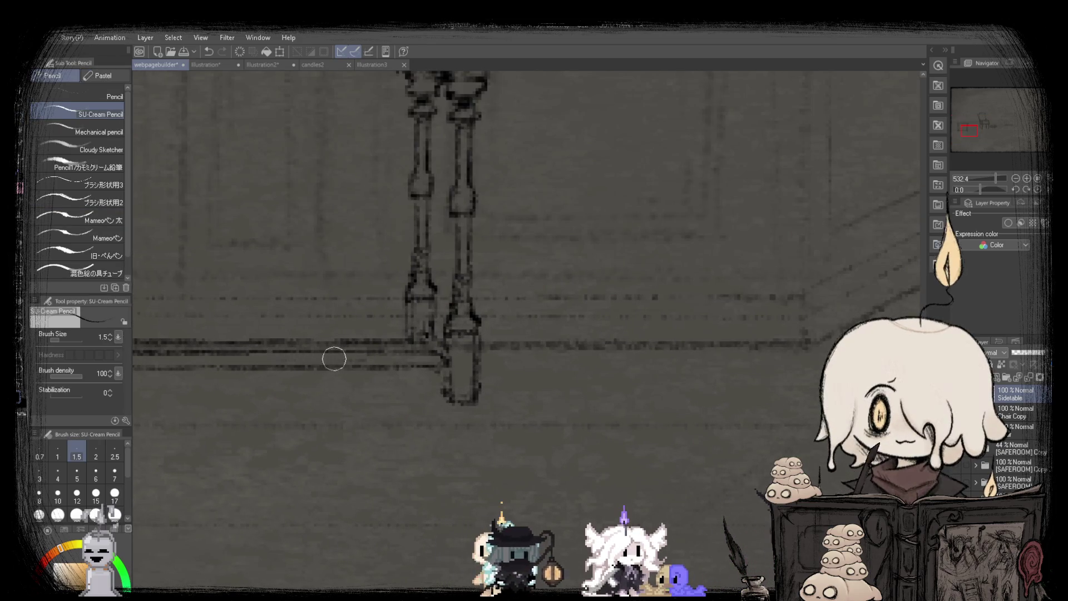
pyautogui.scroll(-5, 334, 359)
pyautogui.scroll(5, 246, 351)
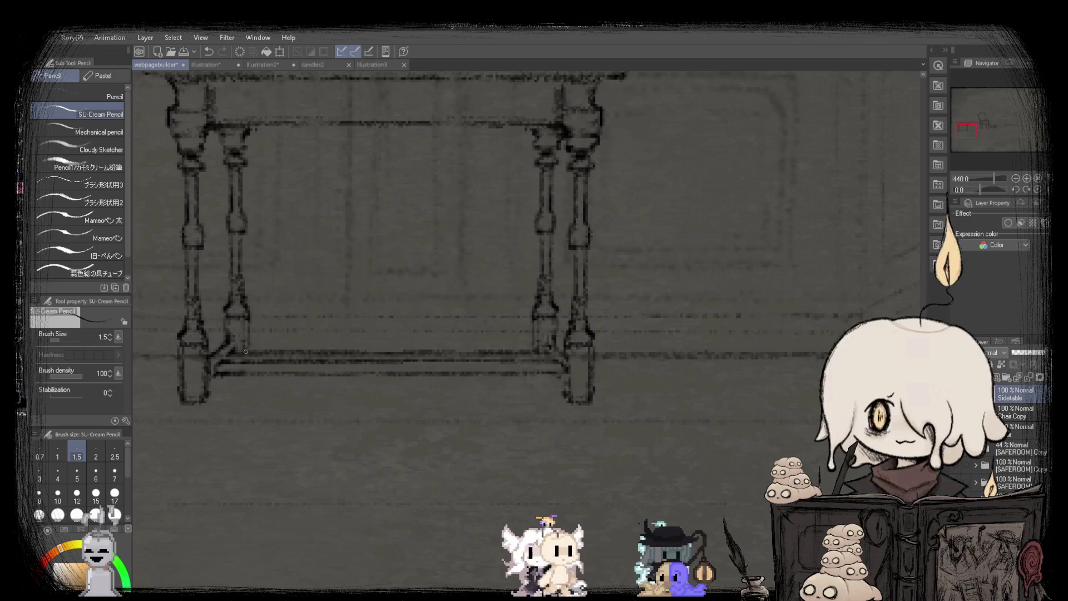
pyautogui.scroll(-4, 245, 352)
pyautogui.scroll(3, 179, 351)
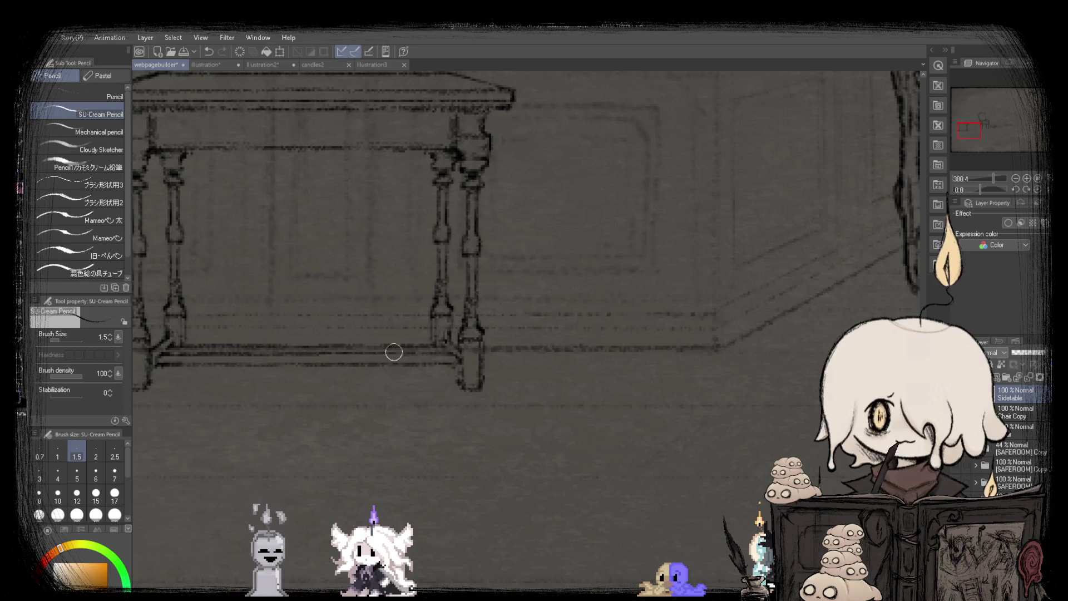
pyautogui.scroll(-4, 249, 329)
pyautogui.scroll(6, 273, 339)
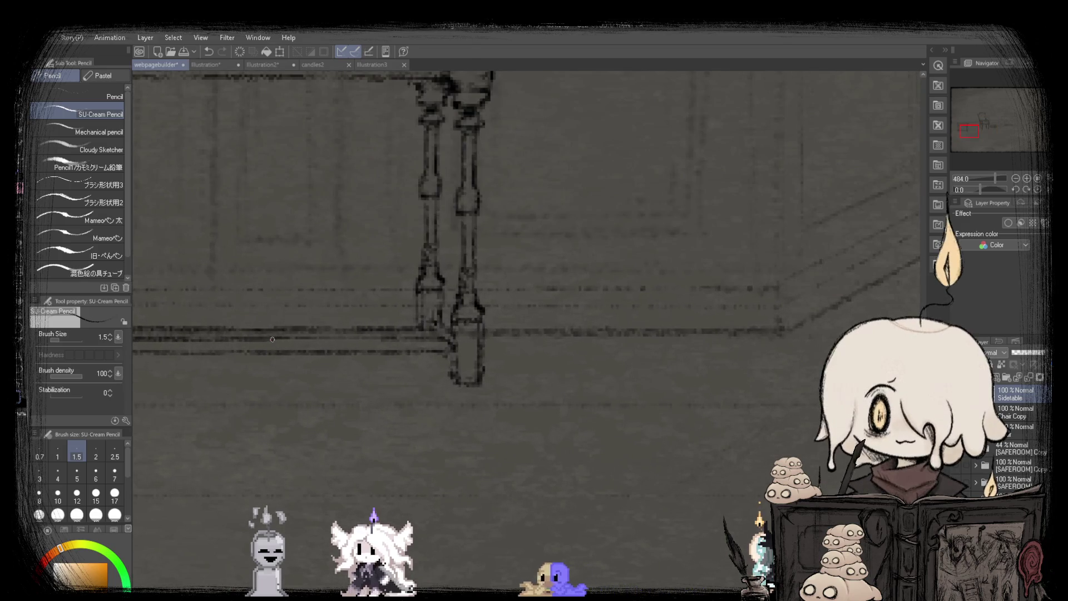
pyautogui.scroll(-5, 290, 345)
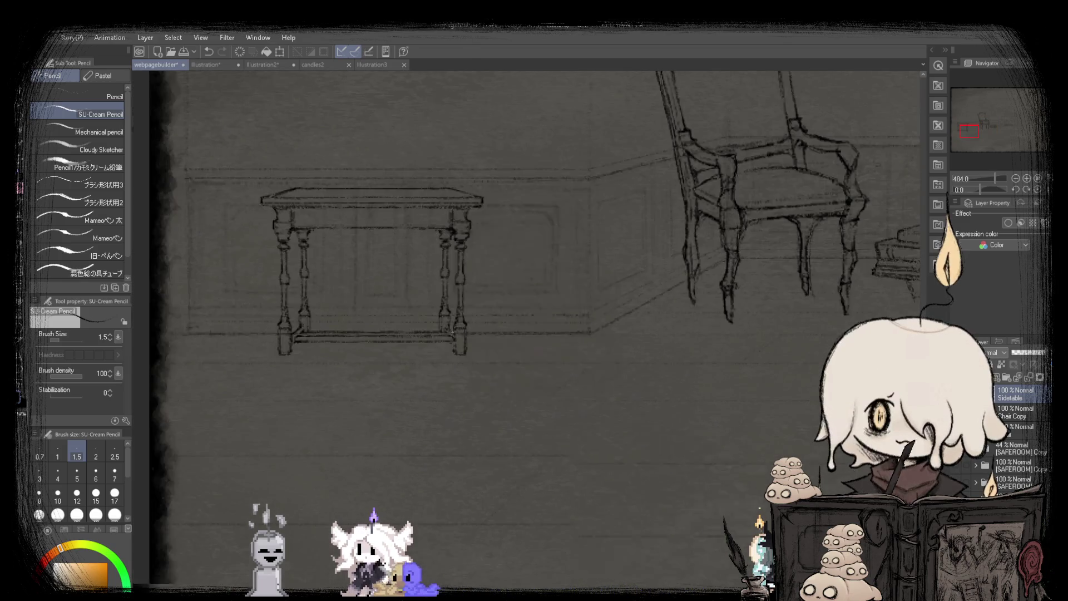
pyautogui.scroll(2, 259, 355)
pyautogui.scroll(3, 261, 353)
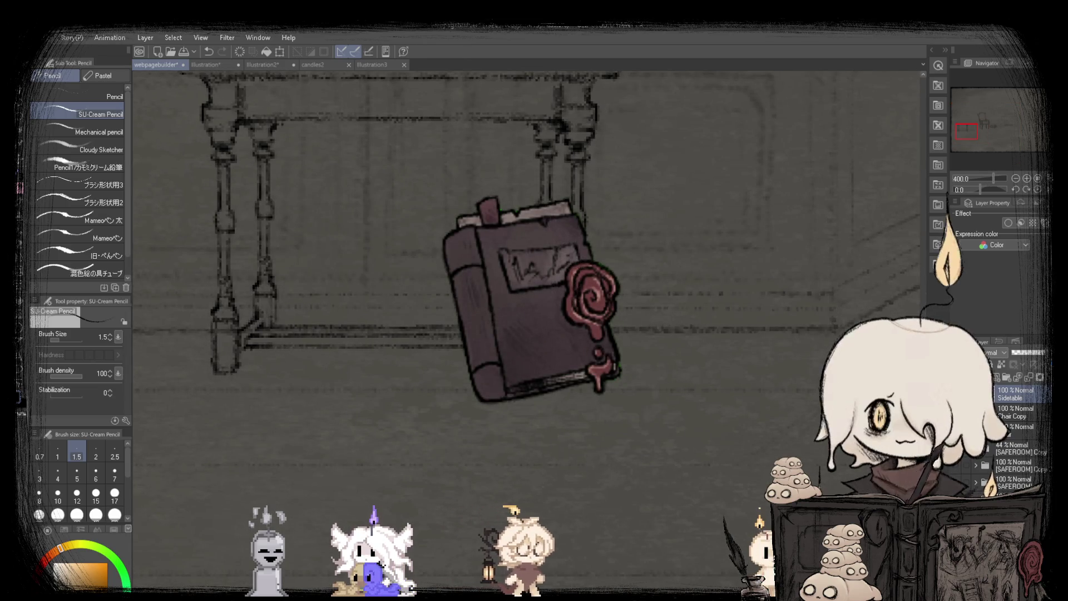
pyautogui.scroll(-4, 650, 330)
pyautogui.scroll(2, 651, 330)
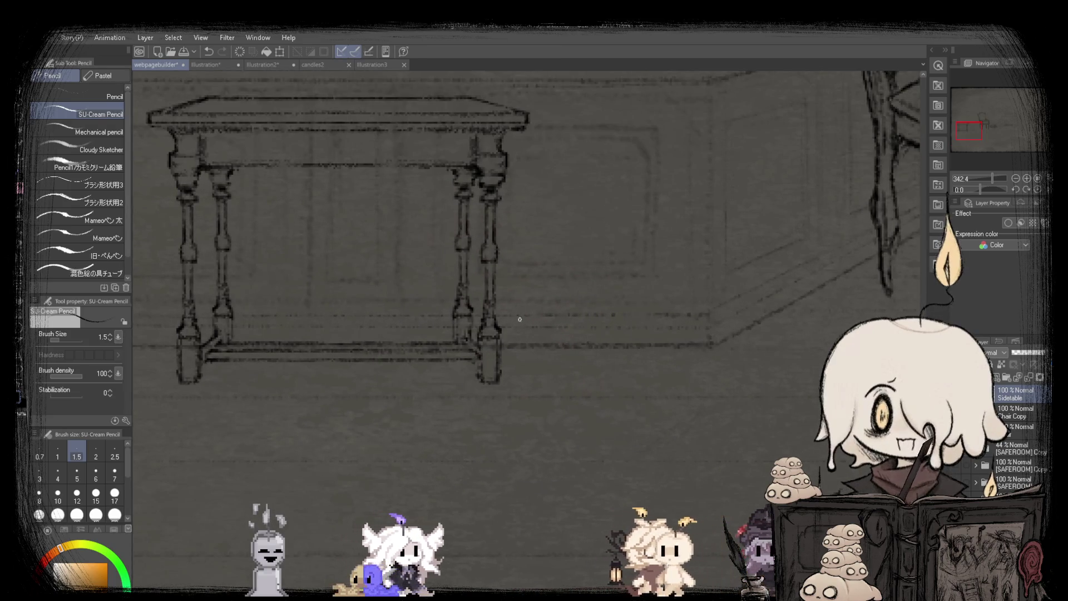
pyautogui.scroll(3, 501, 334)
pyautogui.scroll(-3, 498, 306)
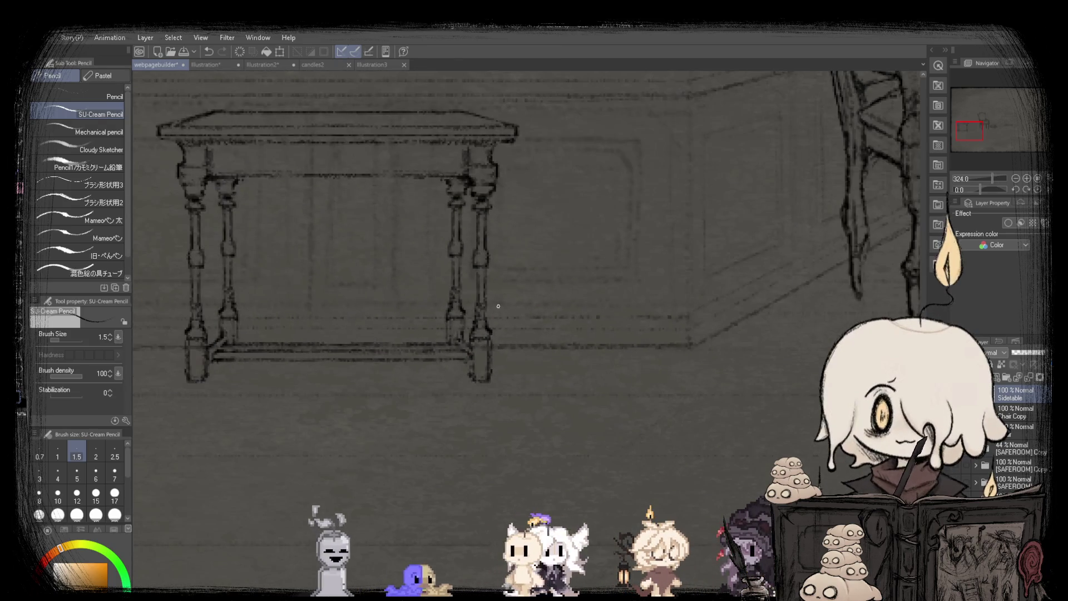
pyautogui.scroll(3, 504, 323)
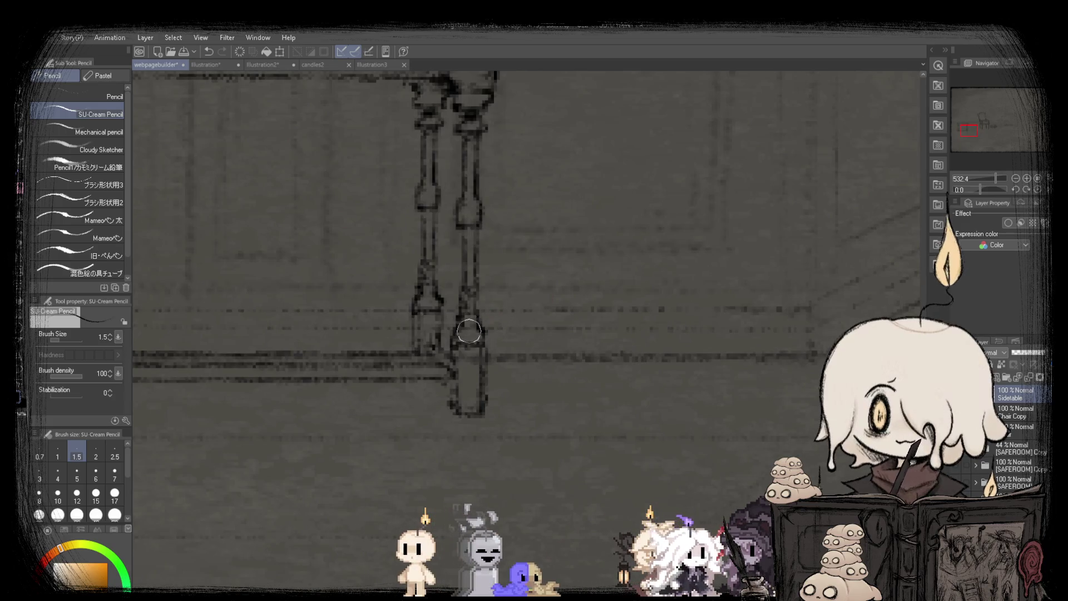
pyautogui.scroll(-4, 453, 340)
pyautogui.scroll(3, 487, 326)
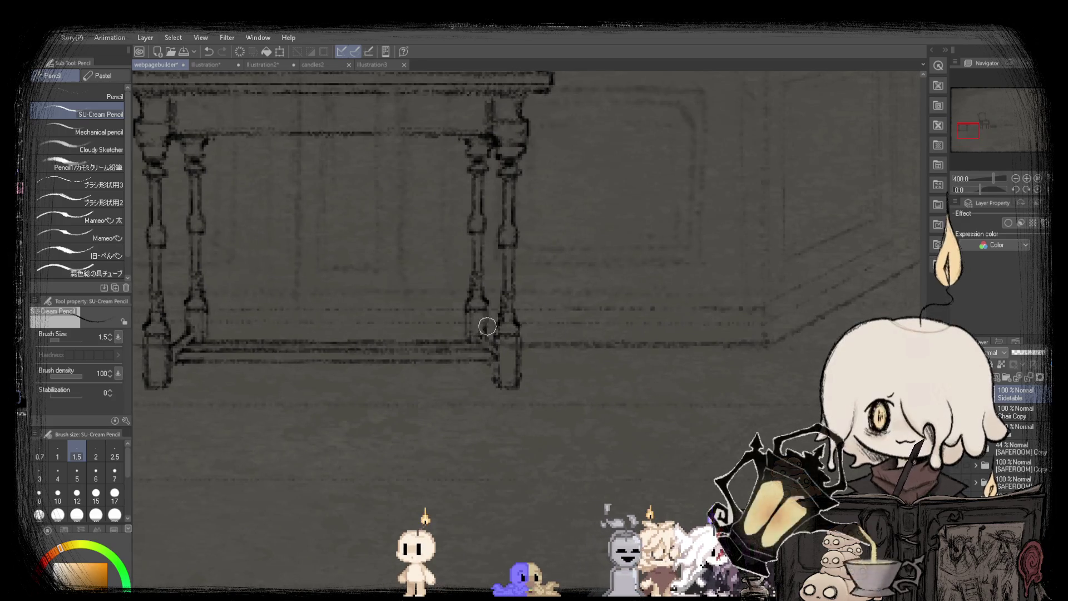
pyautogui.scroll(-2, 466, 307)
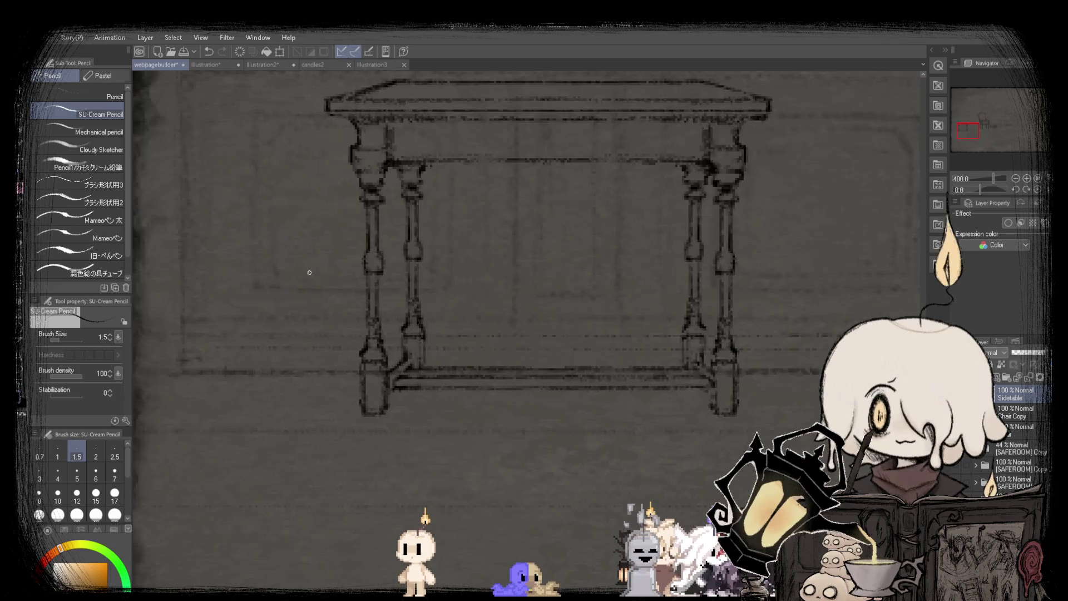
pyautogui.scroll(4, 420, 334)
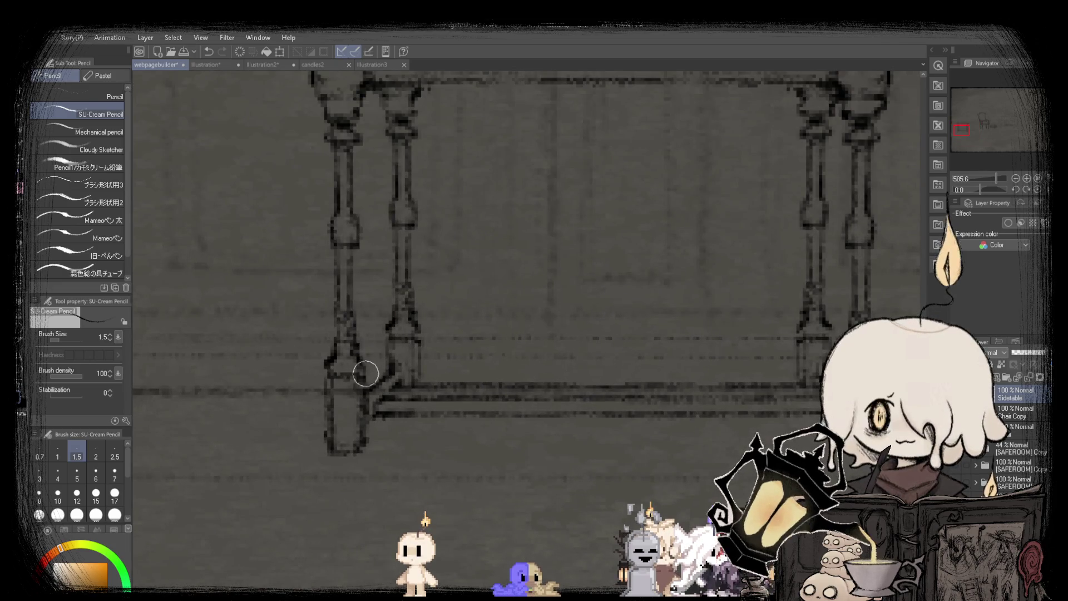
pyautogui.scroll(-5, 315, 354)
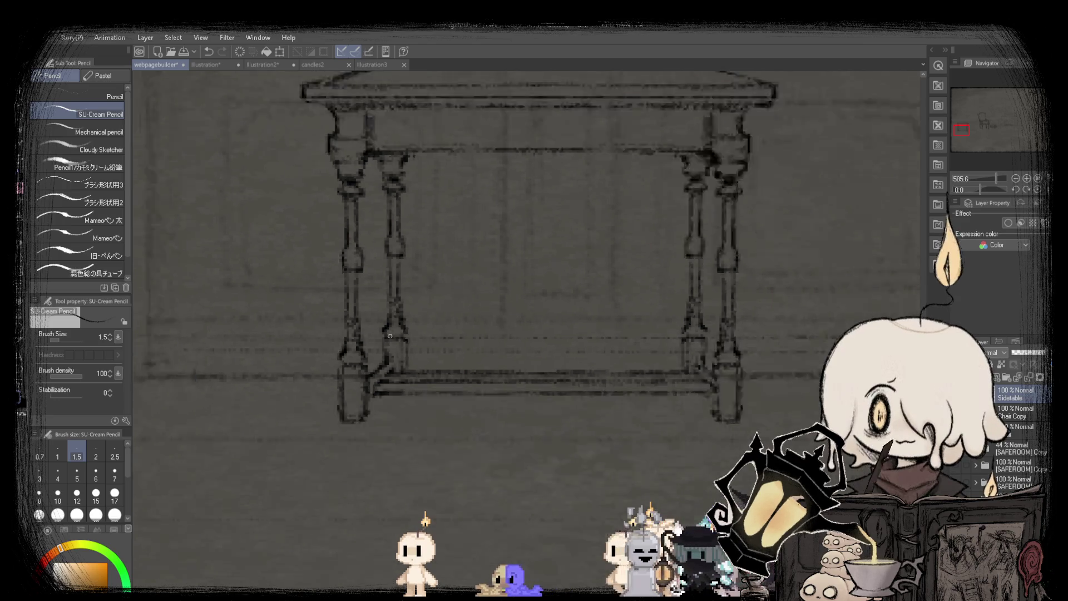
pyautogui.scroll(2, 411, 335)
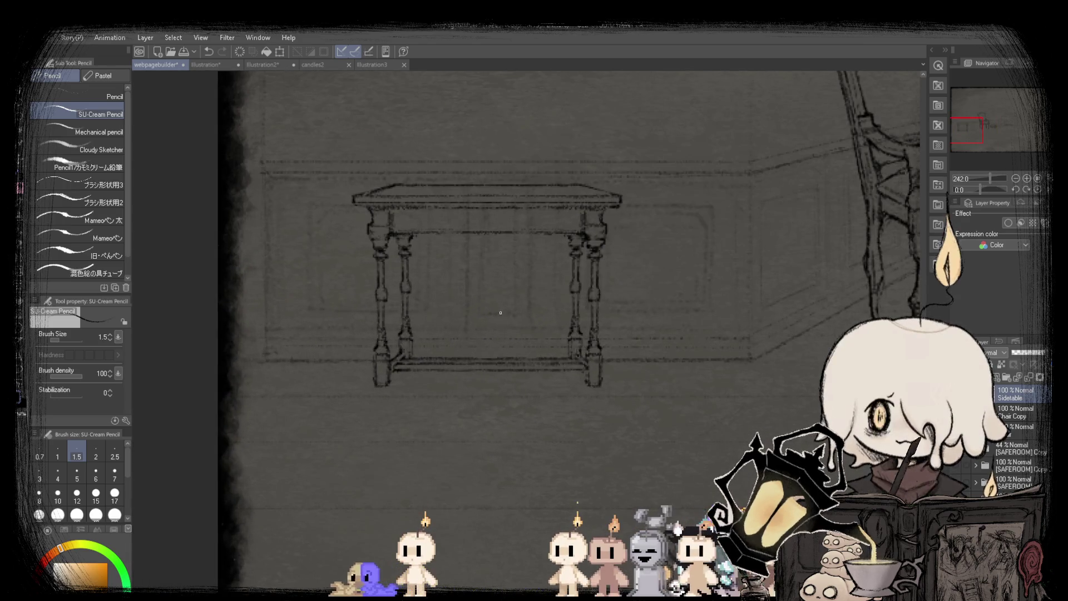
pyautogui.scroll(2, 501, 313)
pyautogui.scroll(-5, 490, 368)
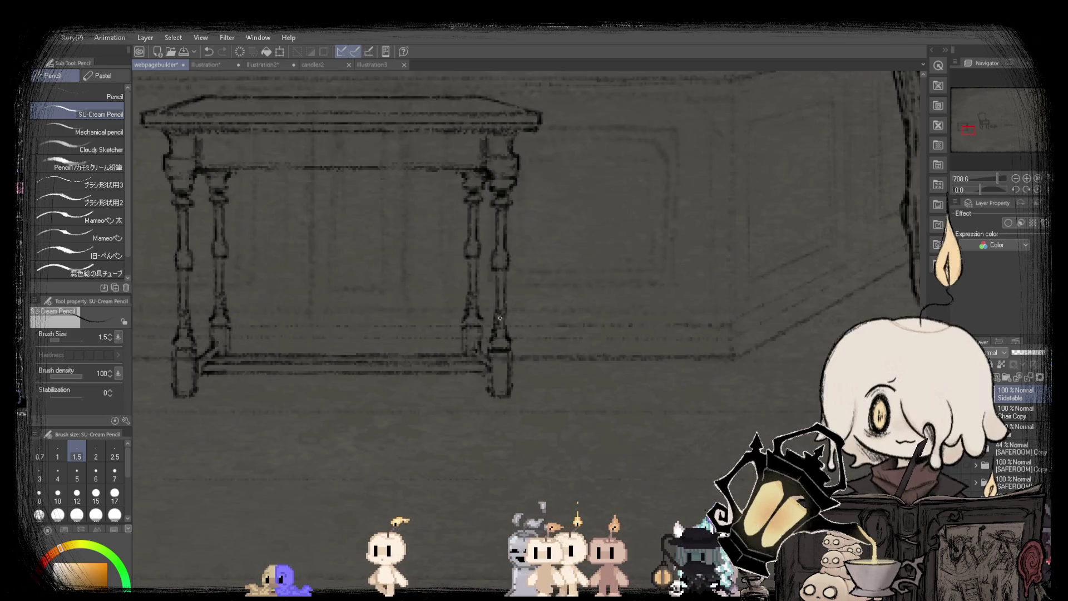
pyautogui.scroll(3, 374, 351)
pyautogui.scroll(1, 373, 351)
pyautogui.scroll(-4, 390, 362)
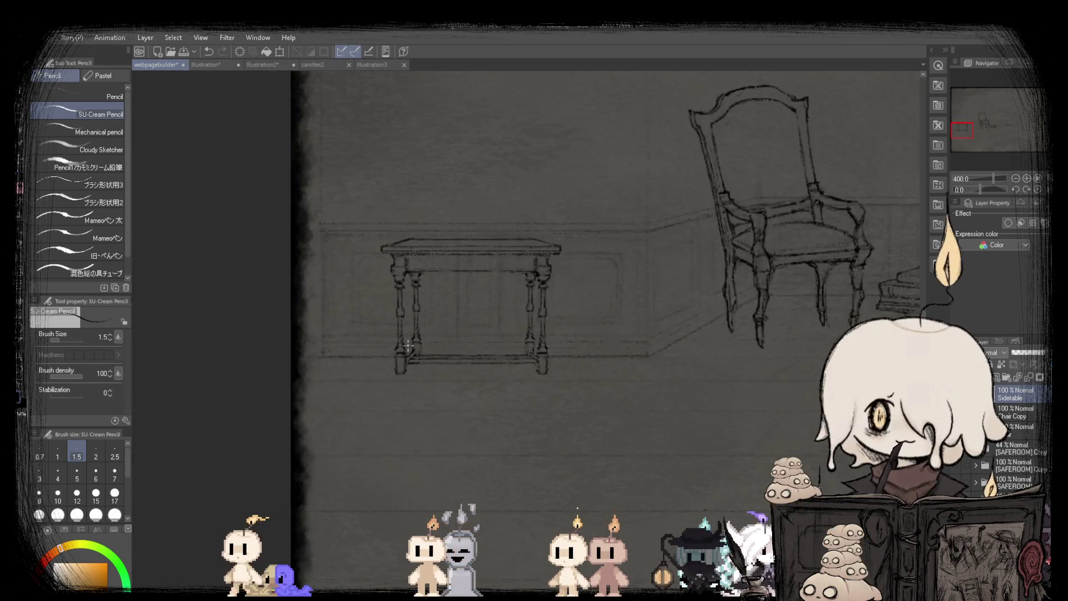
pyautogui.scroll(3, 449, 426)
pyautogui.scroll(3, 373, 290)
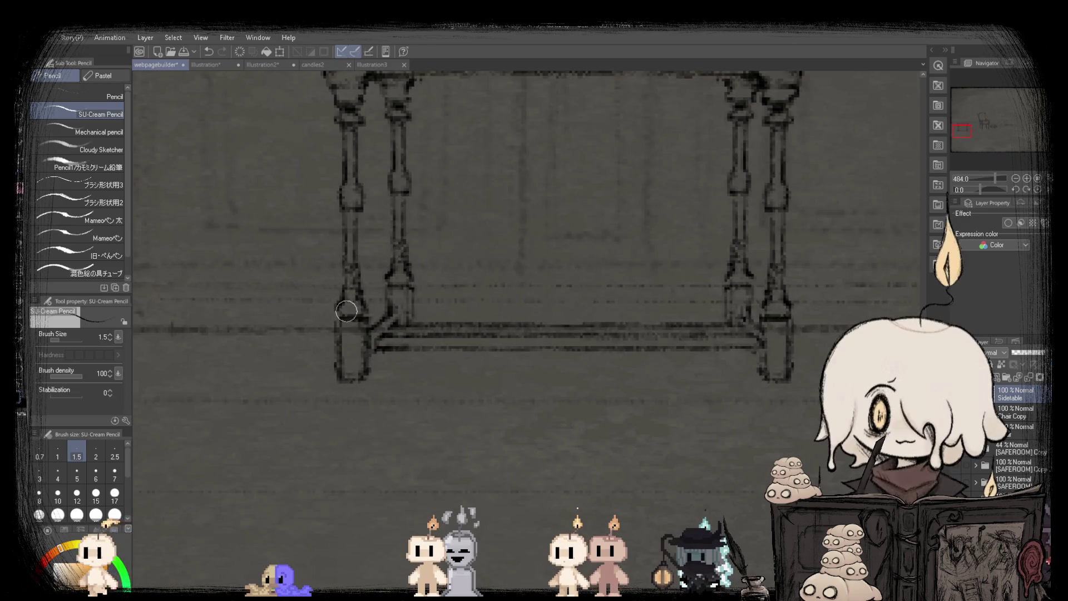
pyautogui.scroll(-2, 352, 291)
pyautogui.scroll(4, 353, 291)
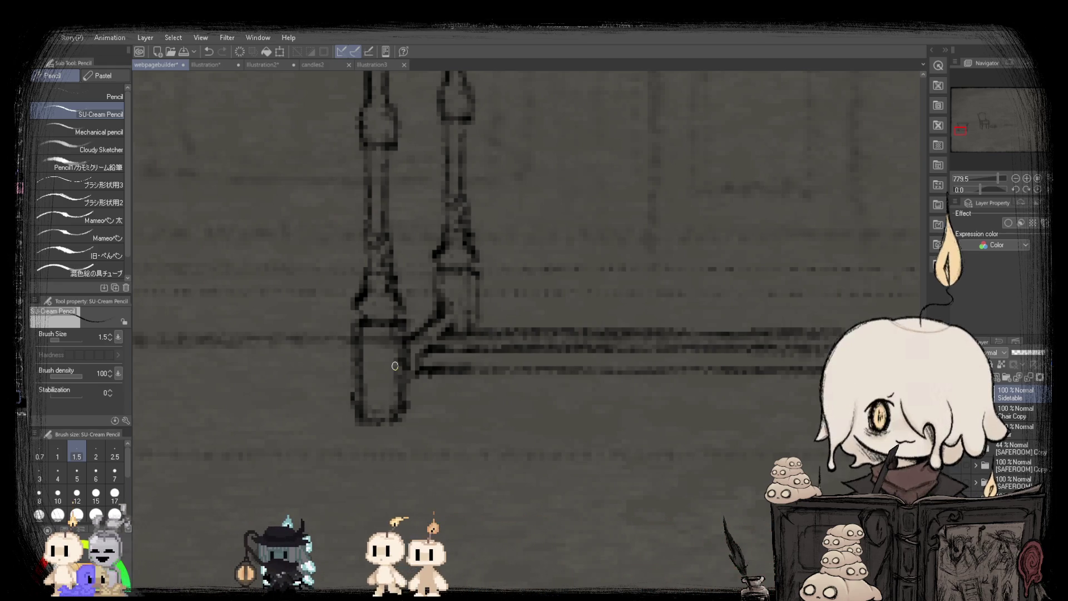
pyautogui.scroll(-10, 395, 365)
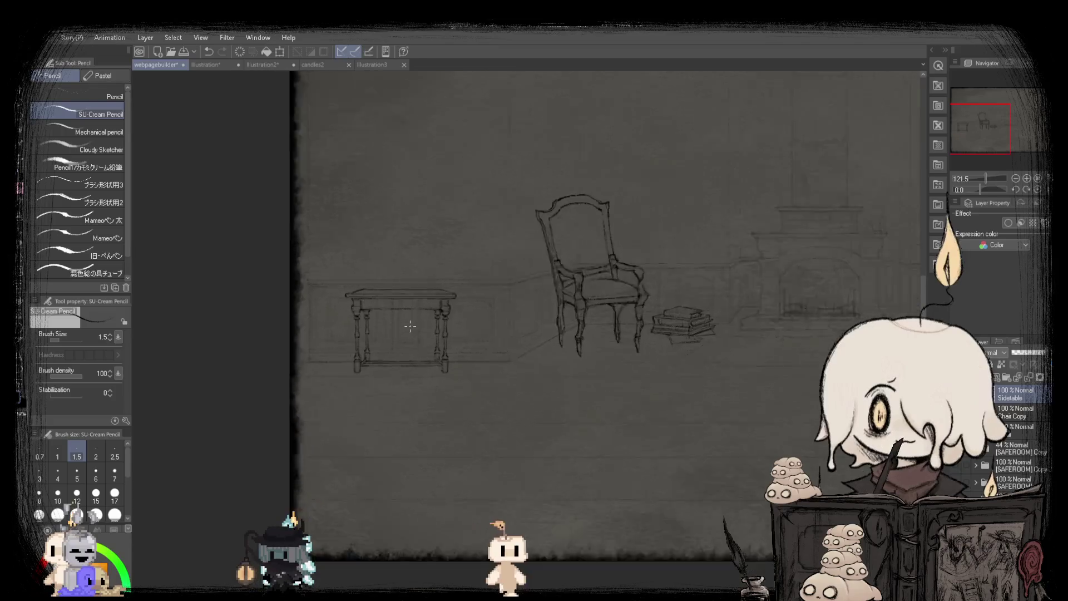
pyautogui.scroll(5, 365, 300)
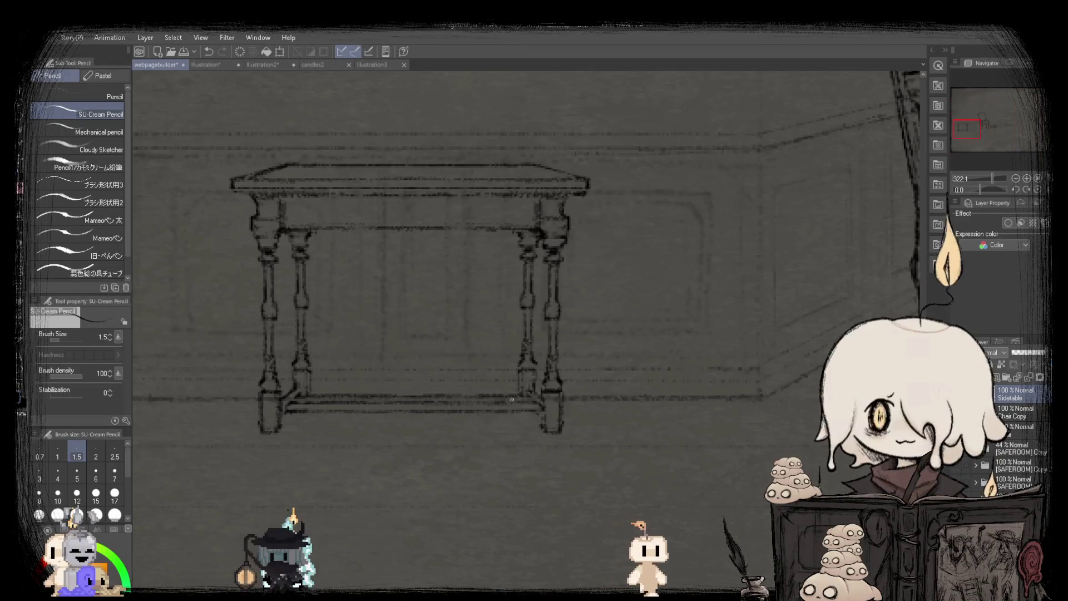
# Lasso the inner legs and stretcher and scale them down to 97%, keeping the bottom fixed.
pyautogui.scroll(3, 287, 382)
pyautogui.scroll(-6, 289, 324)
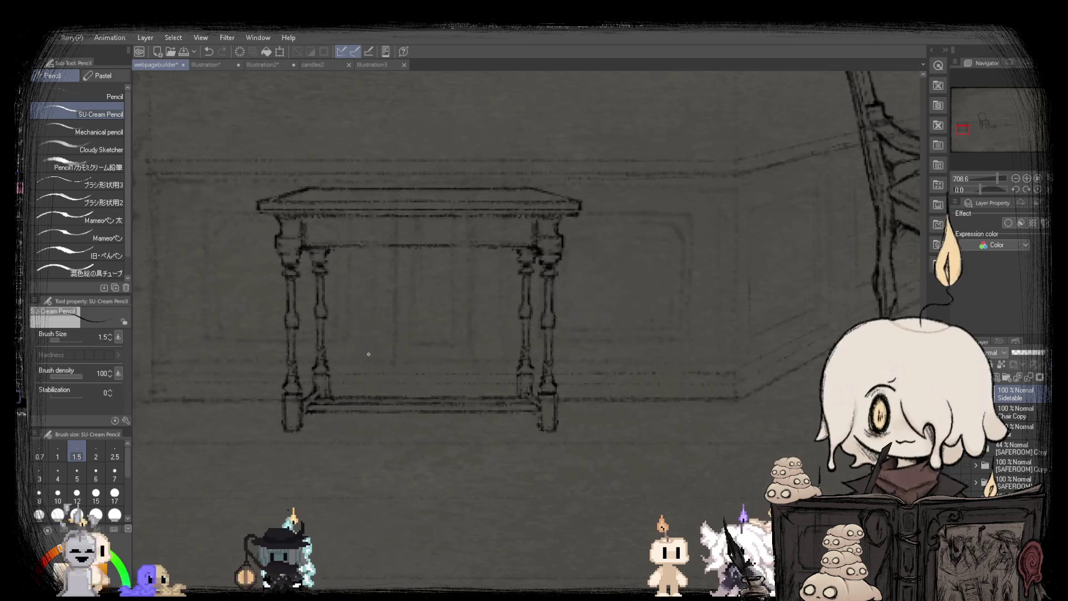
pyautogui.press('m')
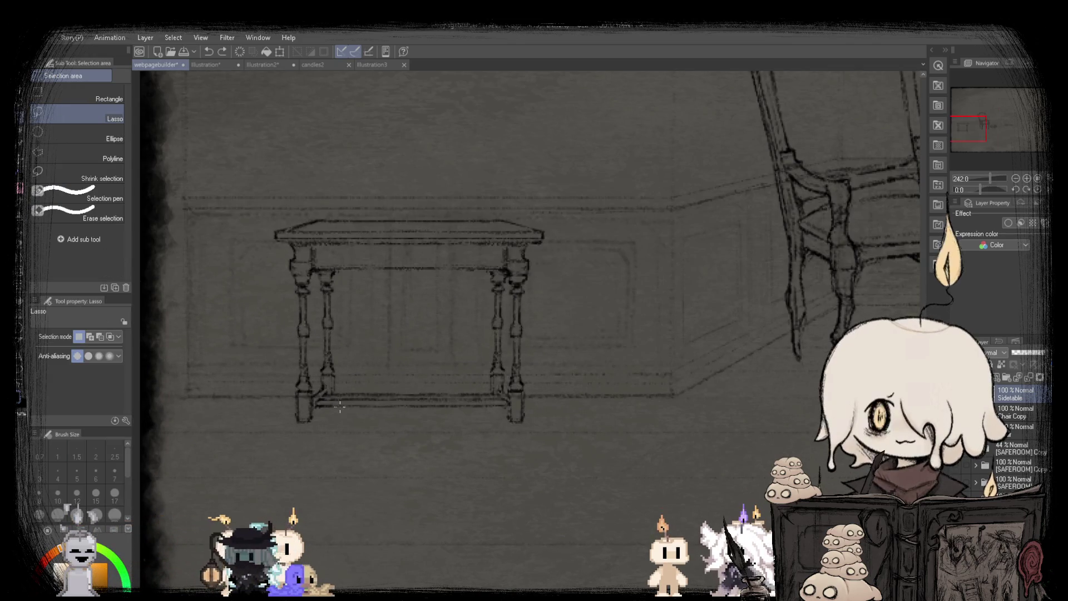
pyautogui.scroll(2, 340, 408)
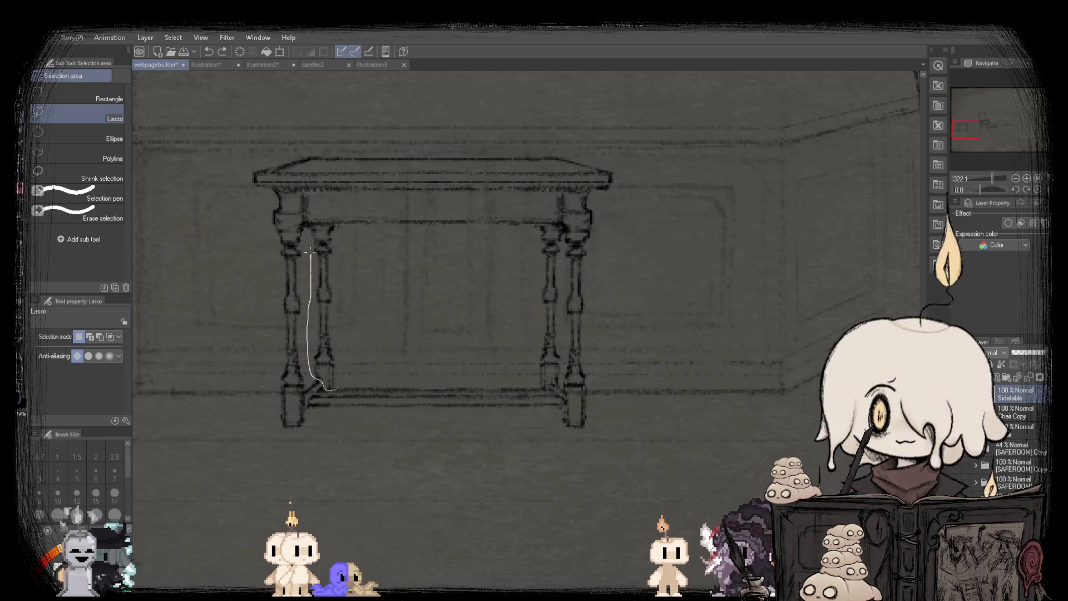
pyautogui.moveTo(306, 231); pyautogui.dragTo(321, 229)
pyautogui.moveTo(429, 230)
pyautogui.mouseDown()
pyautogui.moveTo(542, 227)
pyautogui.moveTo(565, 239)
pyautogui.moveTo(564, 297)
pyautogui.mouseUp()
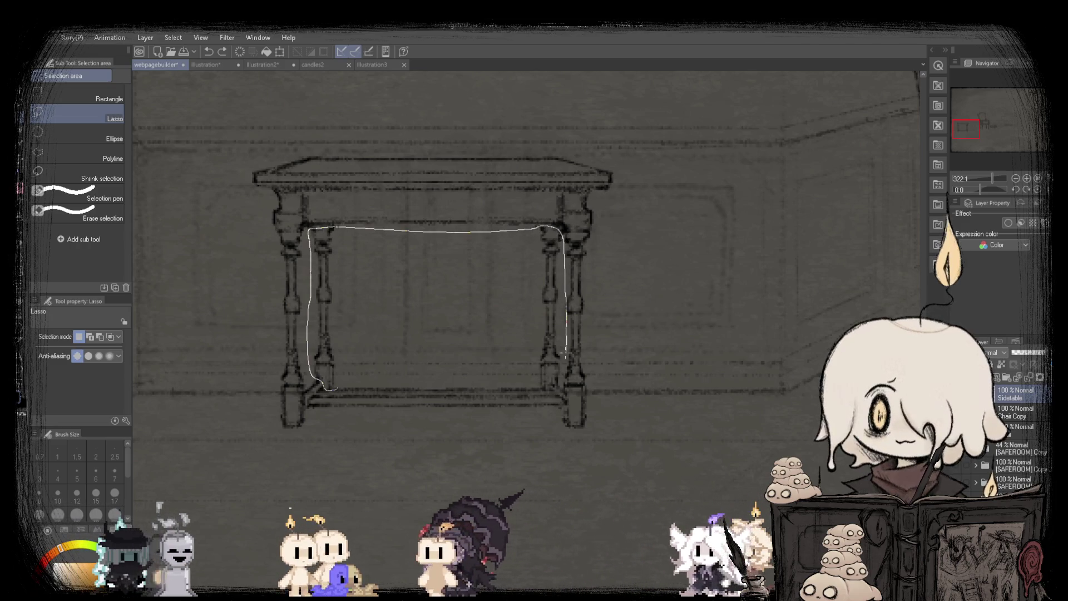
pyautogui.moveTo(559, 382); pyautogui.dragTo(325, 387)
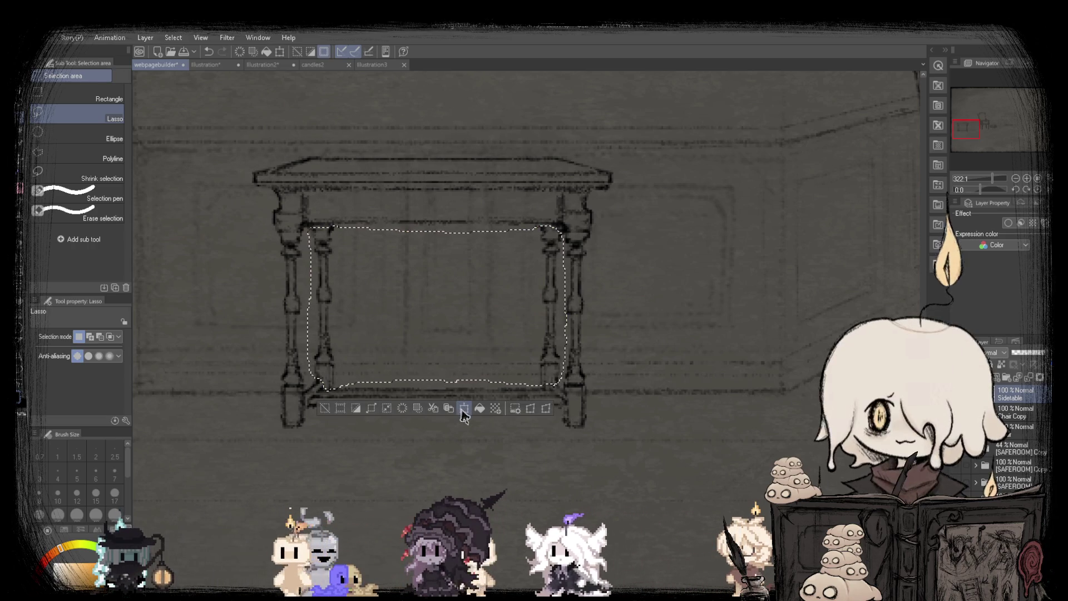
pyautogui.click(464, 415)
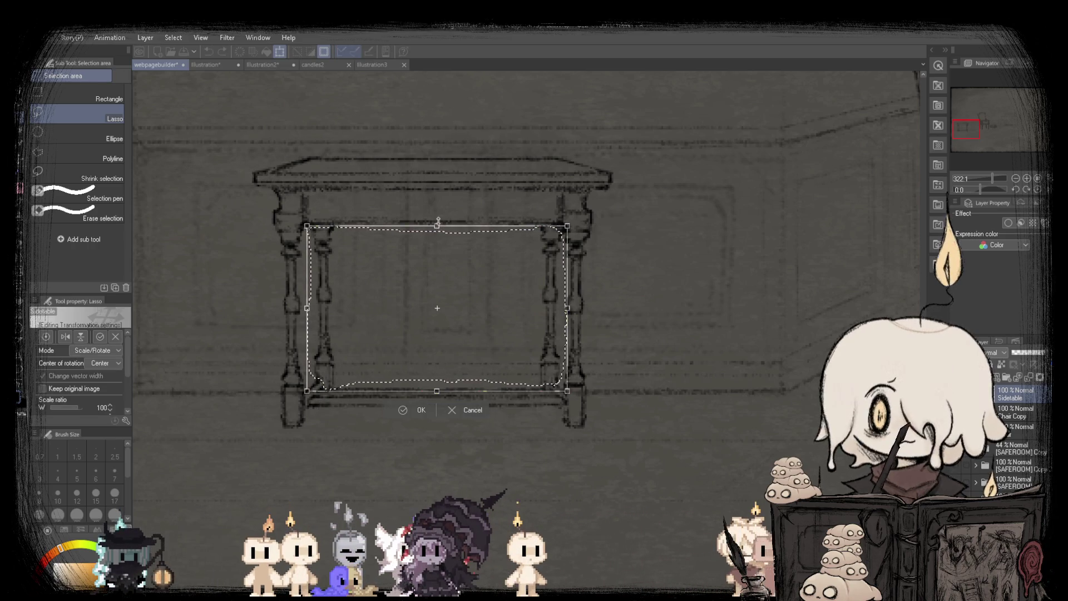
pyautogui.moveTo(437, 227); pyautogui.dragTo(437, 231)
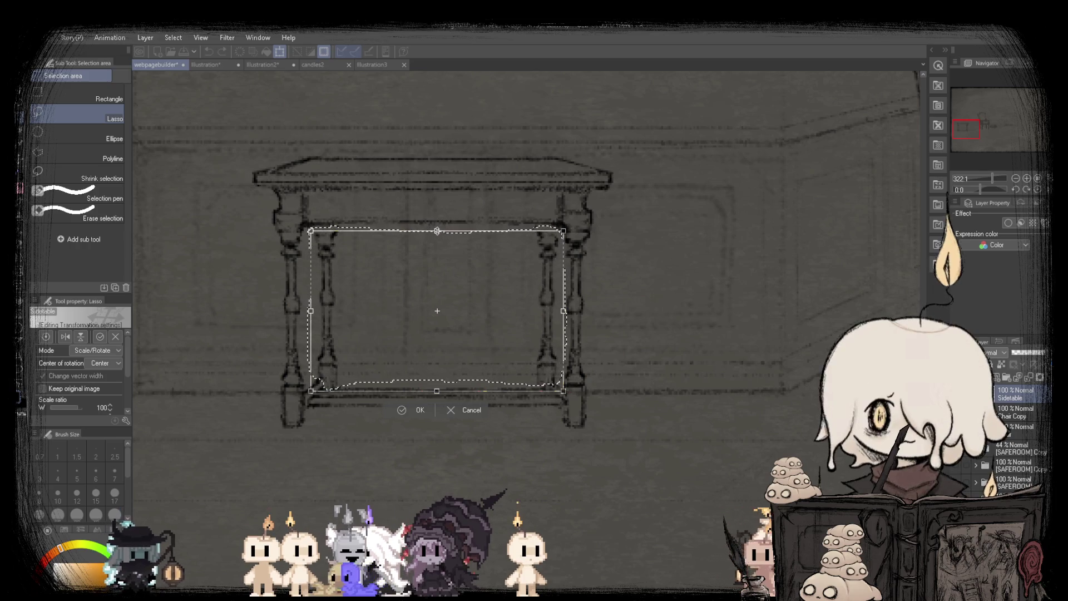
pyautogui.click(402, 410)
pyautogui.hotkey('ctrl', 'd')
pyautogui.scroll(-5, 466, 367)
# Undo the first scaling of the inner legs and clear the leftover selection.
pyautogui.scroll(-1, 466, 368)
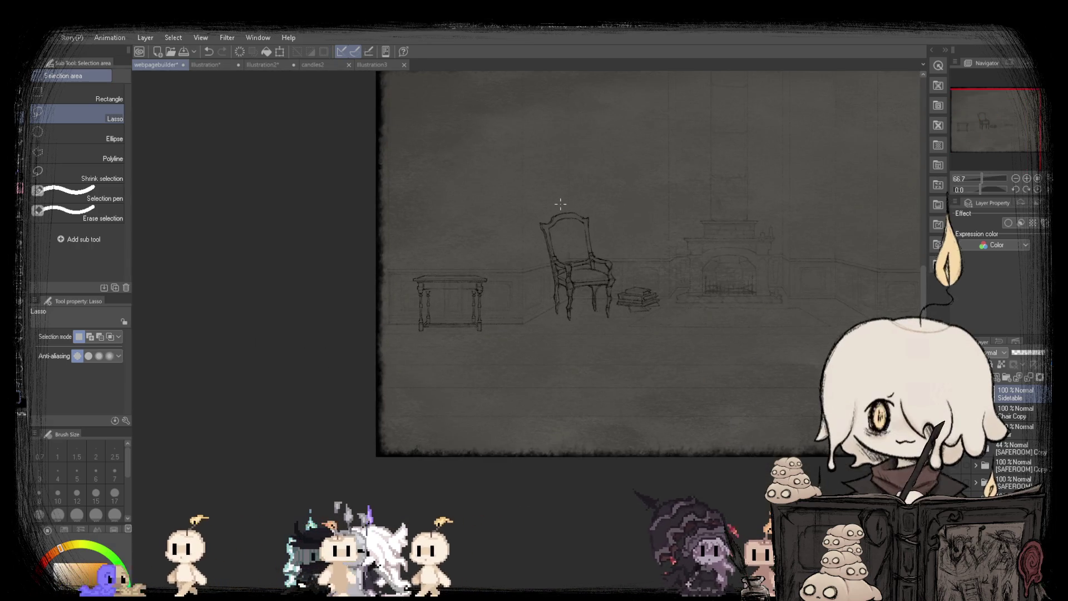
pyautogui.hotkey('ctrl', 'z')
pyautogui.hotkey('ctrl', 'd')
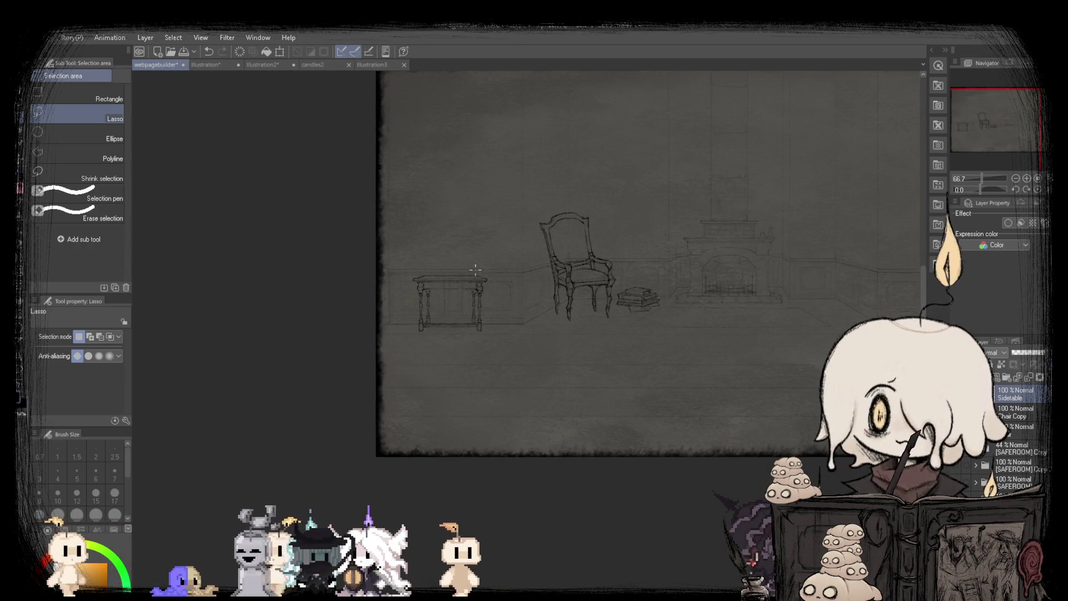
# Lasso a wider area around the inner legs and stretcher, then shrink it slightly and commit.
pyautogui.scroll(4, 463, 324)
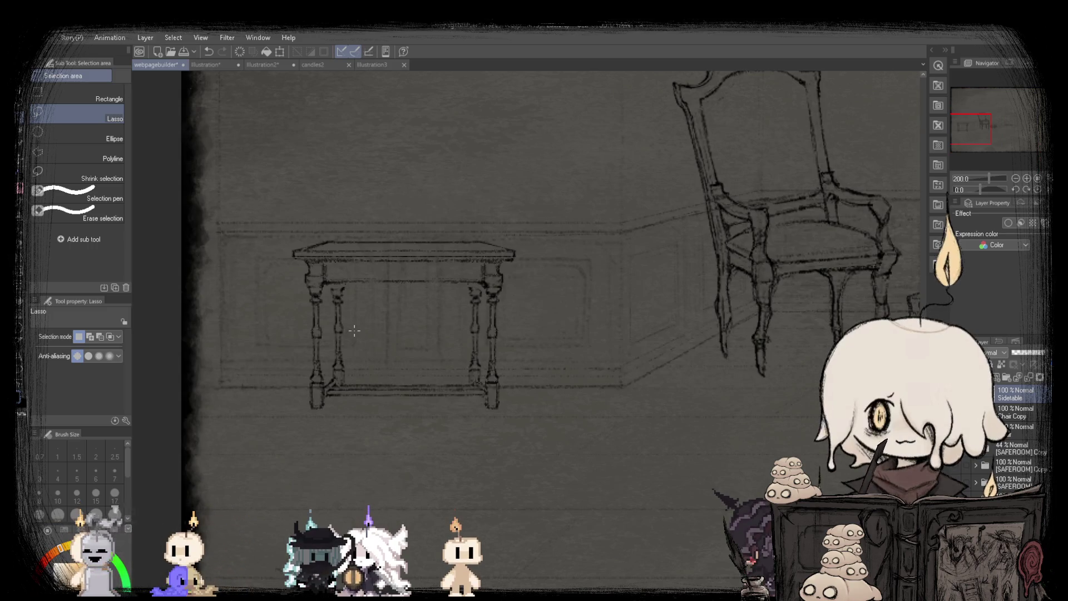
pyautogui.scroll(2, 443, 342)
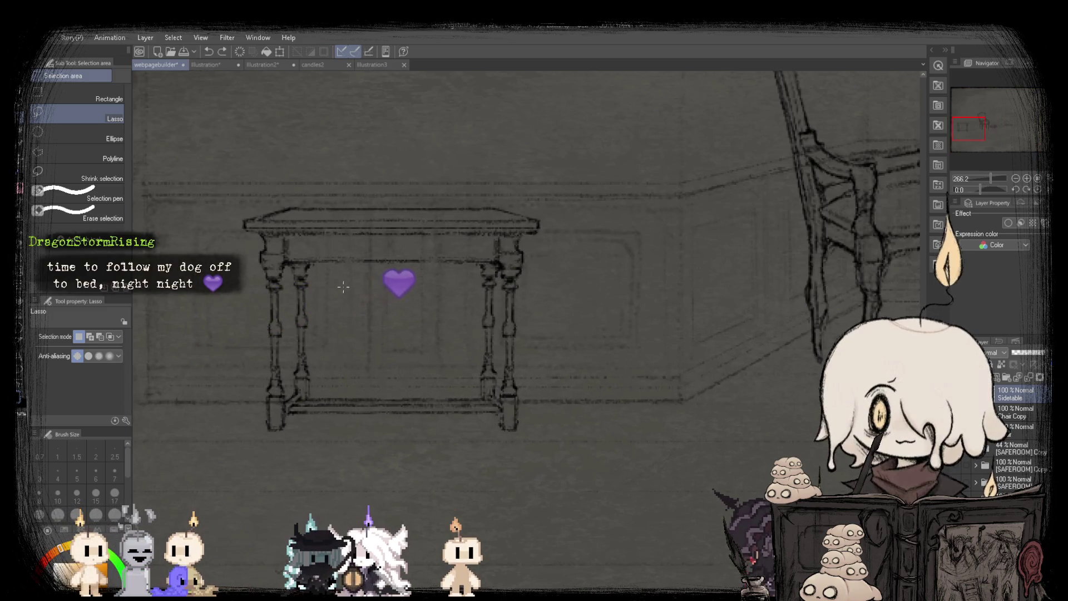
pyautogui.scroll(1, 344, 286)
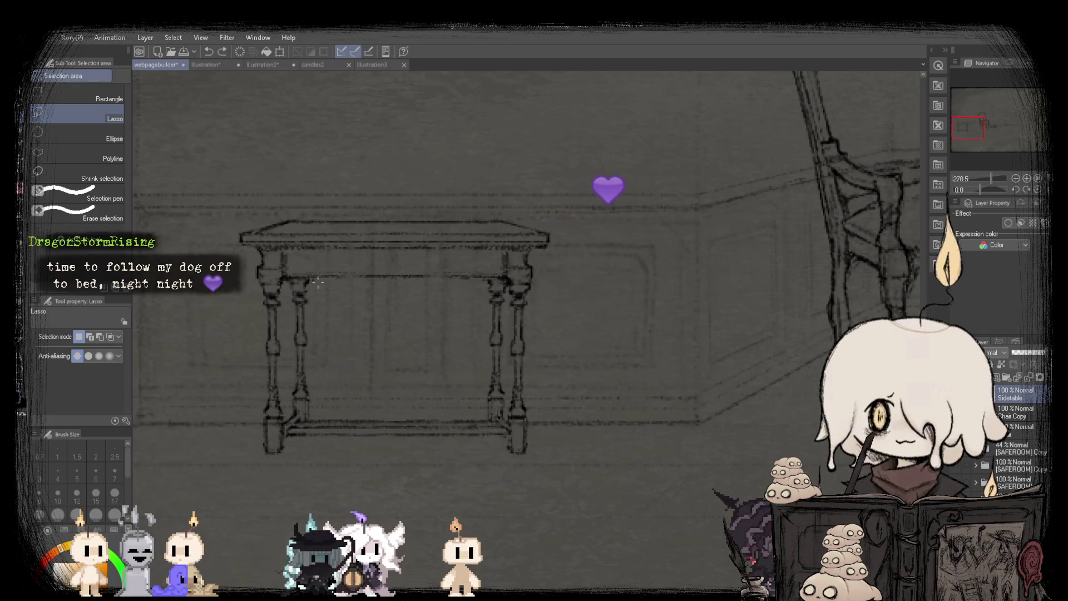
pyautogui.scroll(1, 284, 287)
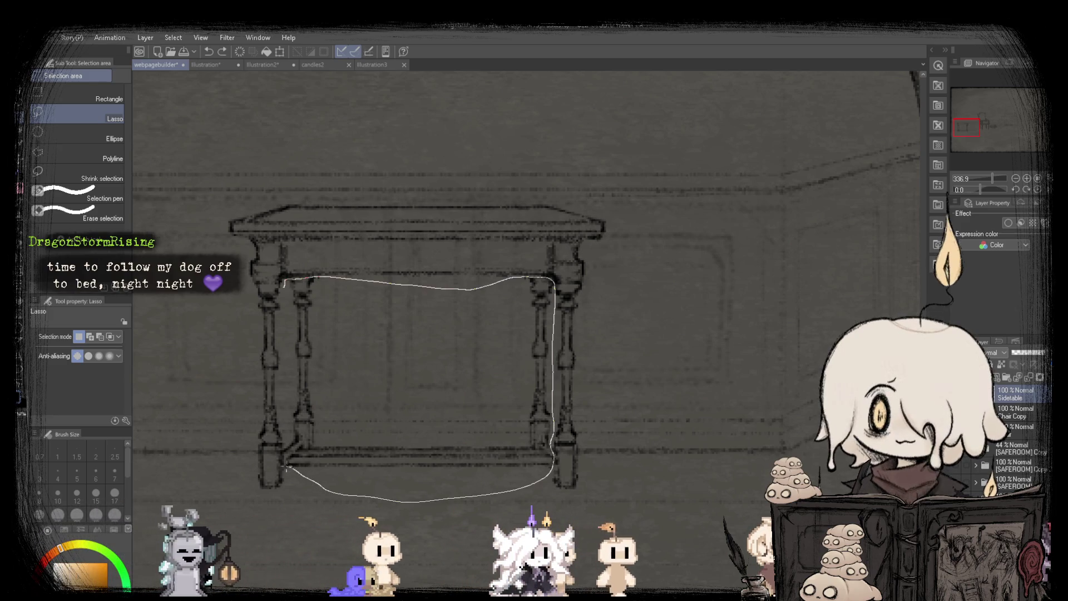
pyautogui.moveTo(286, 468); pyautogui.dragTo(287, 311)
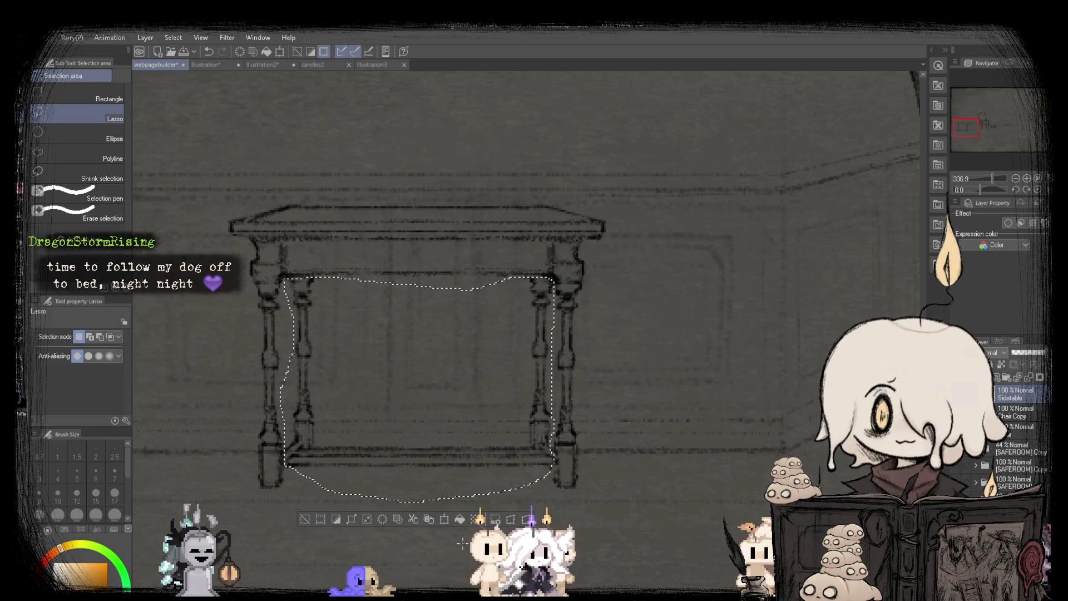
pyautogui.hotkey('ctrl', 't')
pyautogui.moveTo(418, 277); pyautogui.dragTo(413, 287)
pyautogui.press('Return')
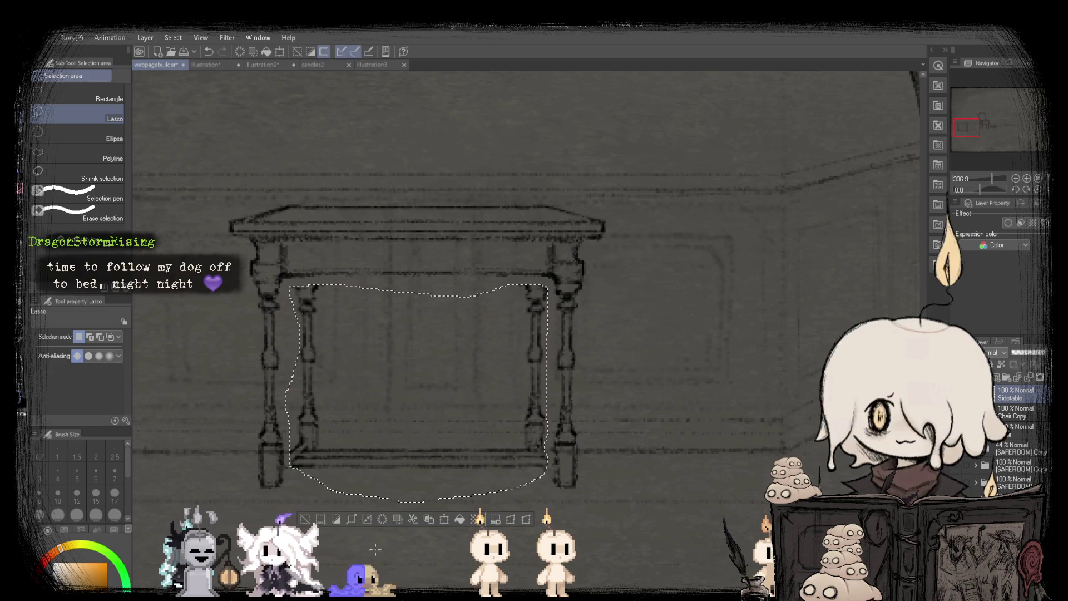
pyautogui.scroll(-6, 478, 285)
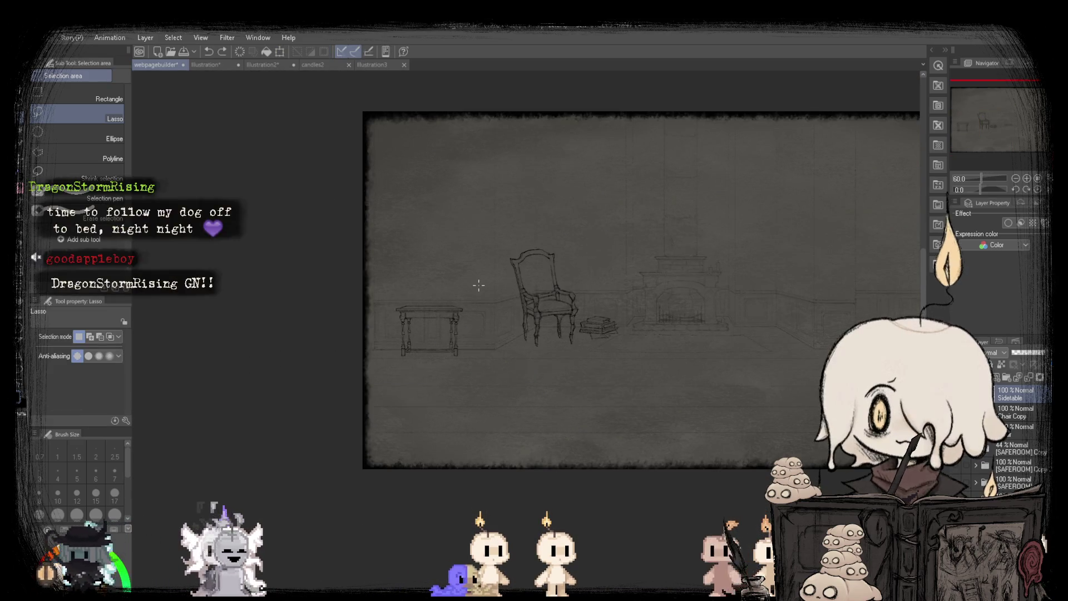
pyautogui.scroll(4, 479, 285)
# Return to the pencil and zoom in and out to review the table's turned legs and stretcher.
pyautogui.press('p')
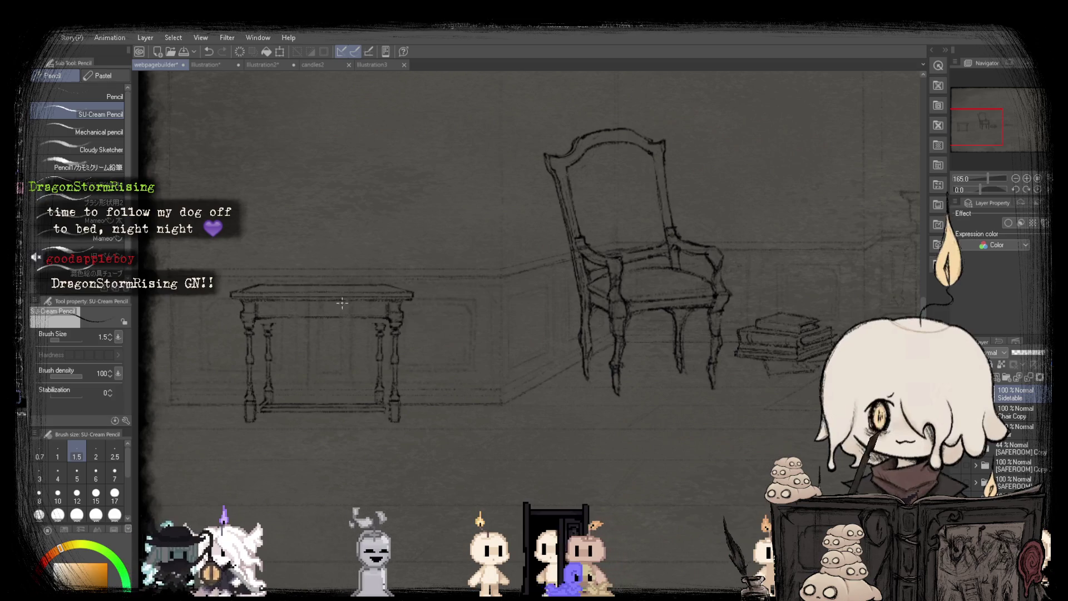
pyautogui.scroll(4, 242, 318)
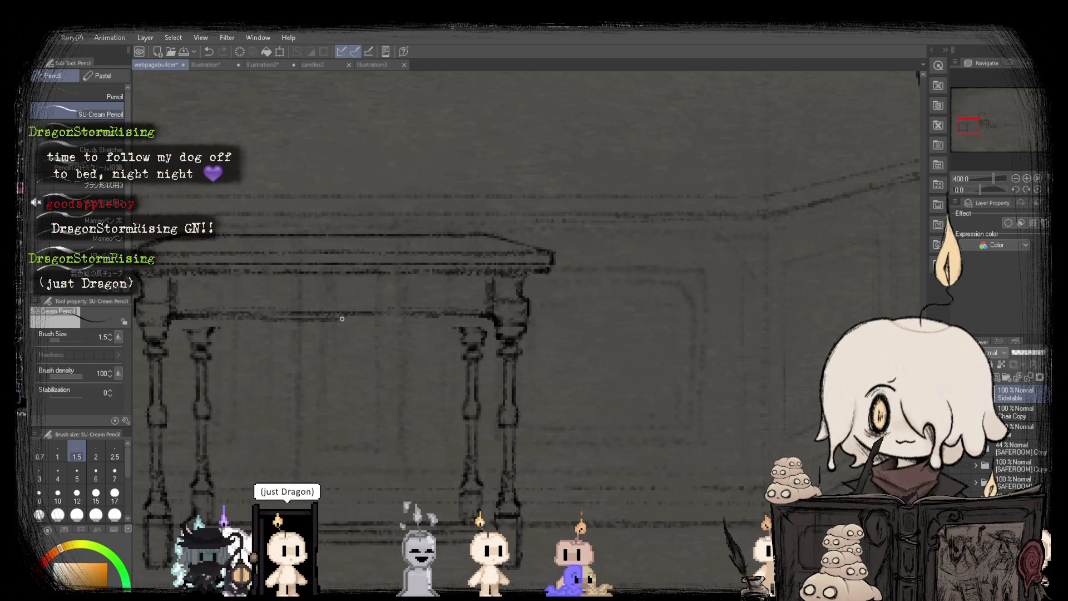
pyautogui.scroll(-5, 235, 317)
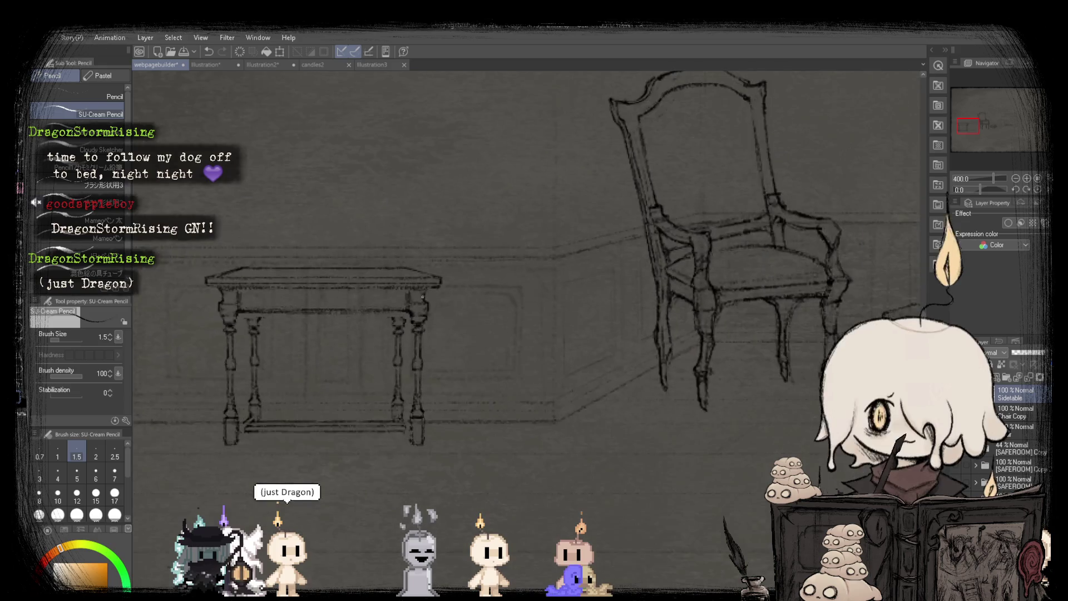
pyautogui.scroll(-2, 422, 282)
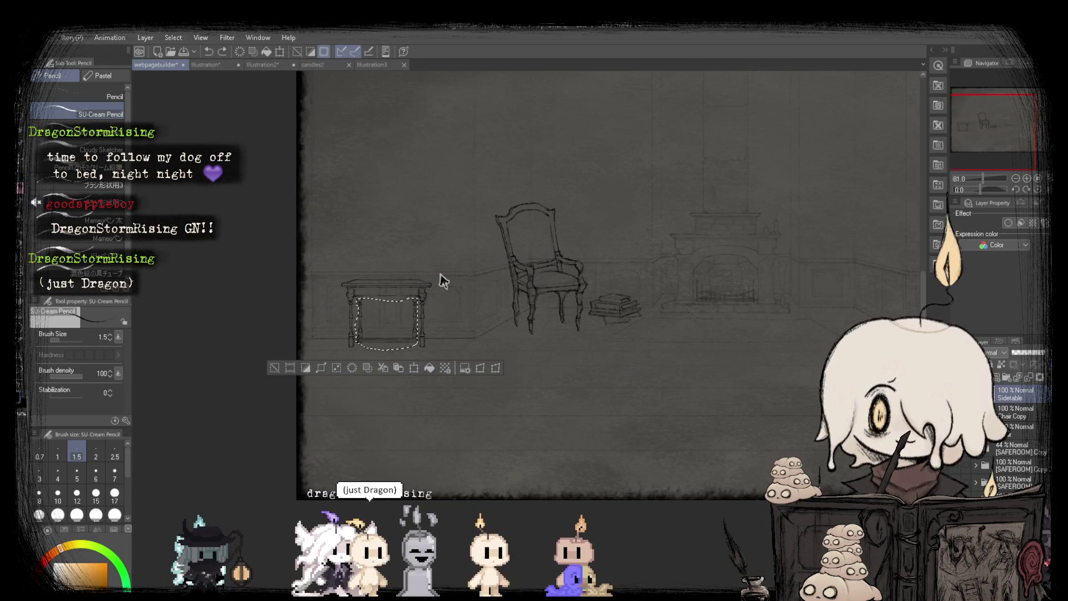
pyautogui.scroll(5, 421, 282)
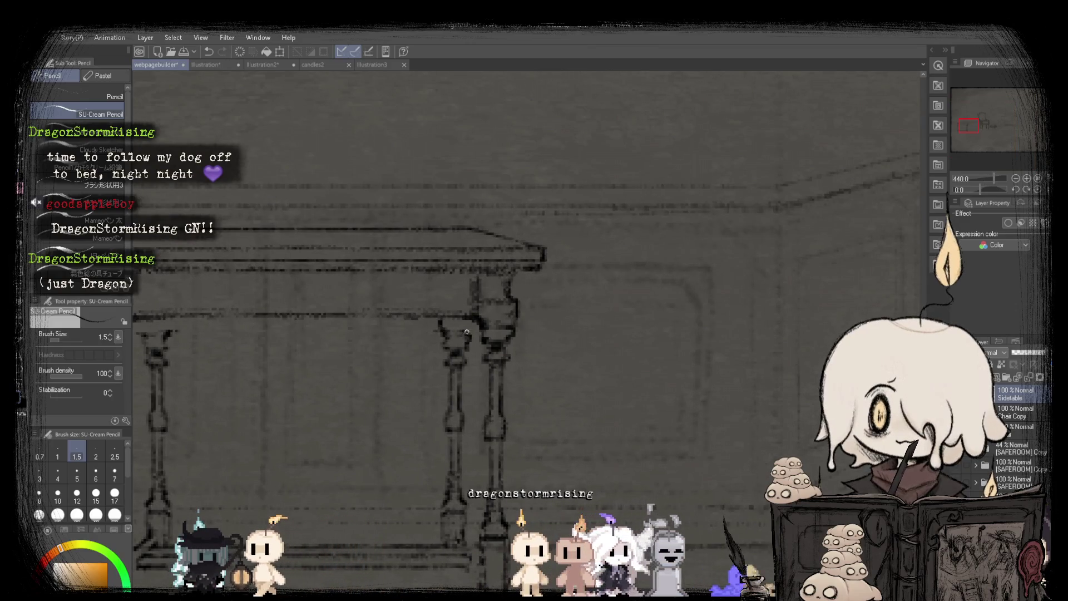
pyautogui.scroll(-3, 466, 333)
pyautogui.scroll(4, 369, 320)
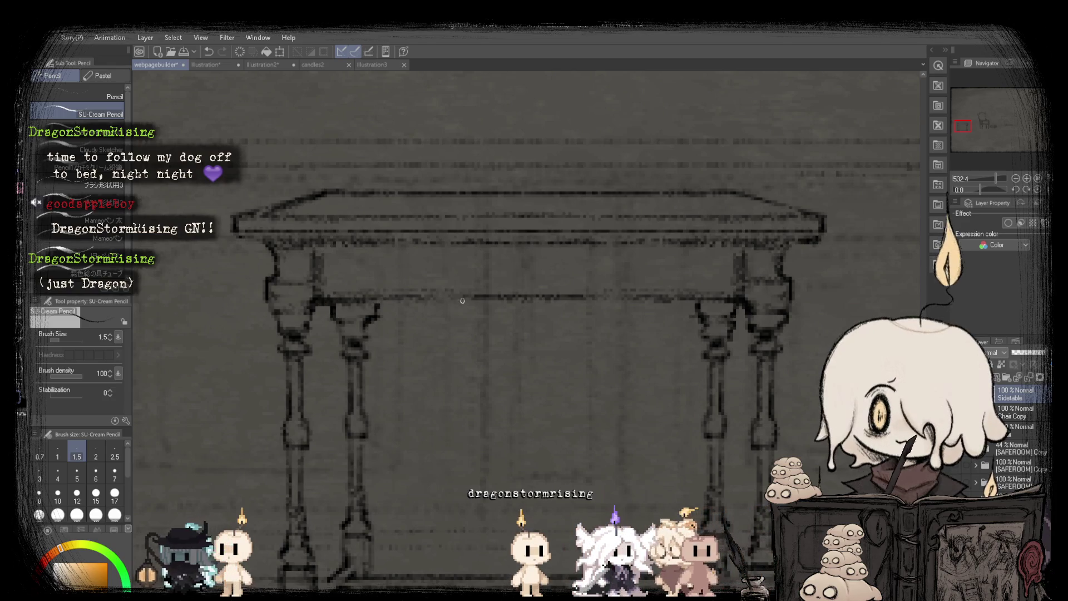
pyautogui.scroll(-4, 462, 300)
pyautogui.scroll(3, 356, 319)
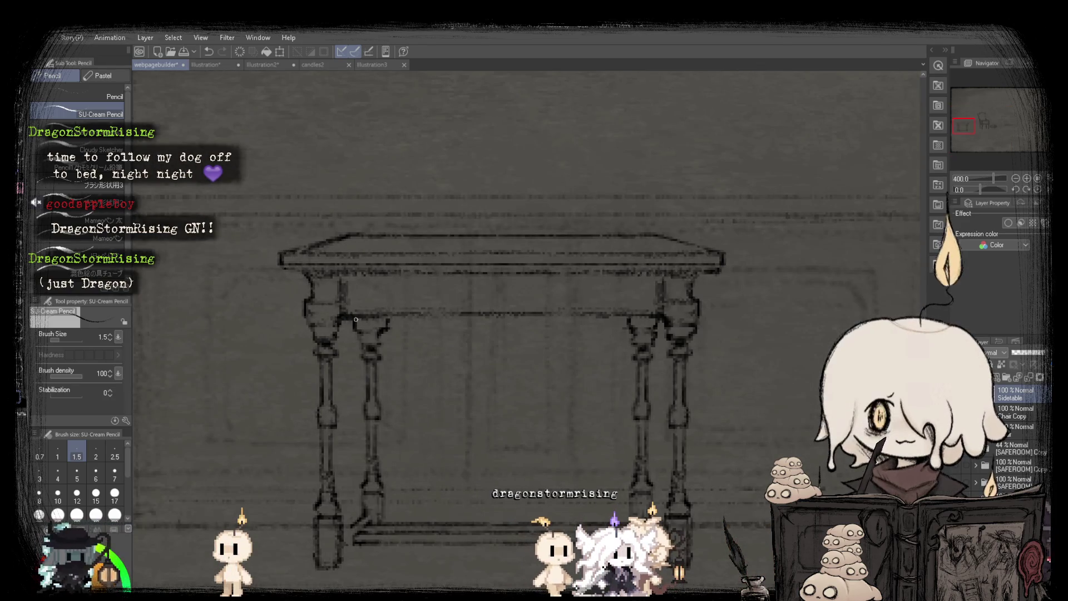
pyautogui.scroll(-4, 356, 320)
pyautogui.scroll(4, 332, 328)
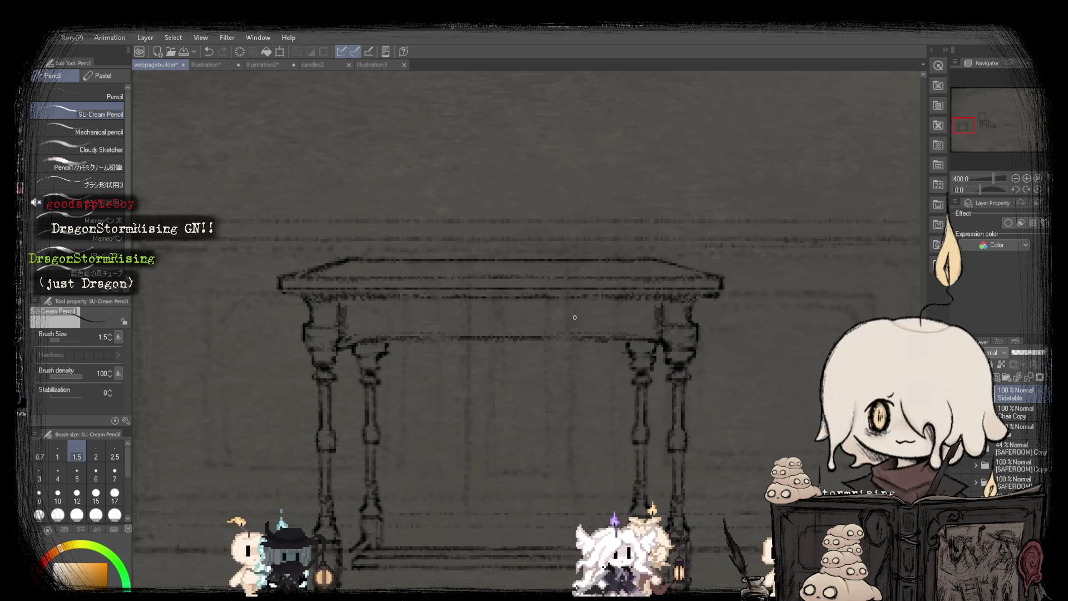
pyautogui.scroll(-4, 575, 317)
pyautogui.scroll(4, 419, 310)
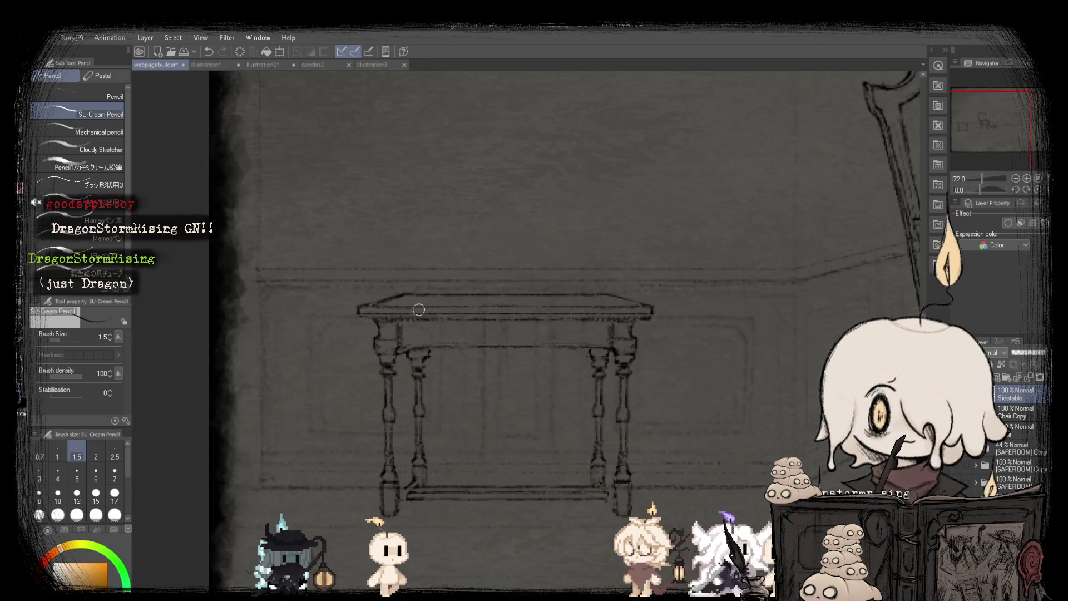
pyautogui.scroll(-4, 455, 287)
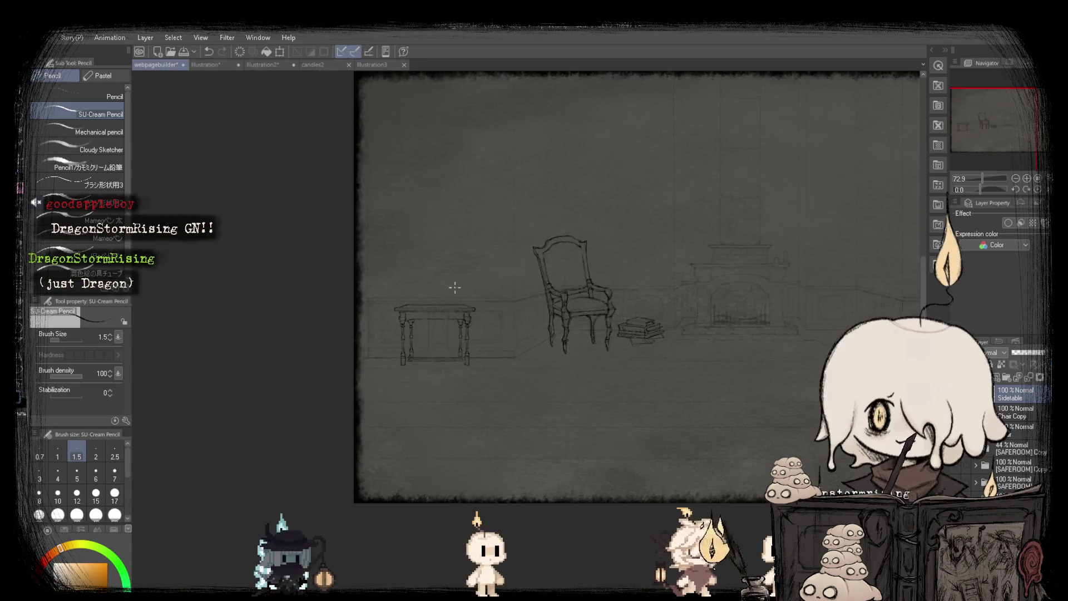
pyautogui.scroll(4, 412, 311)
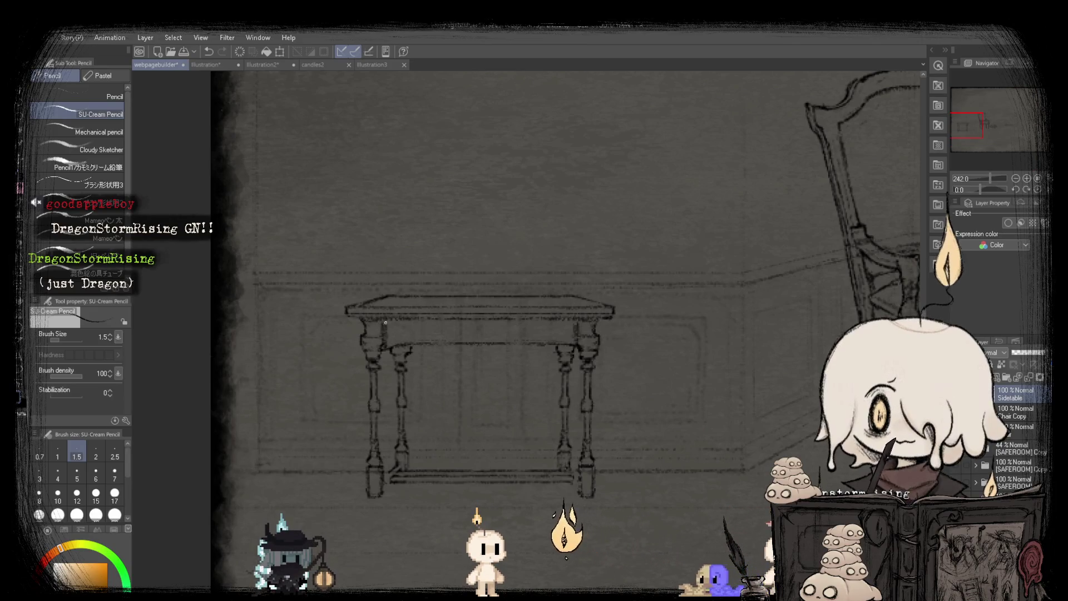
pyautogui.scroll(3, 385, 323)
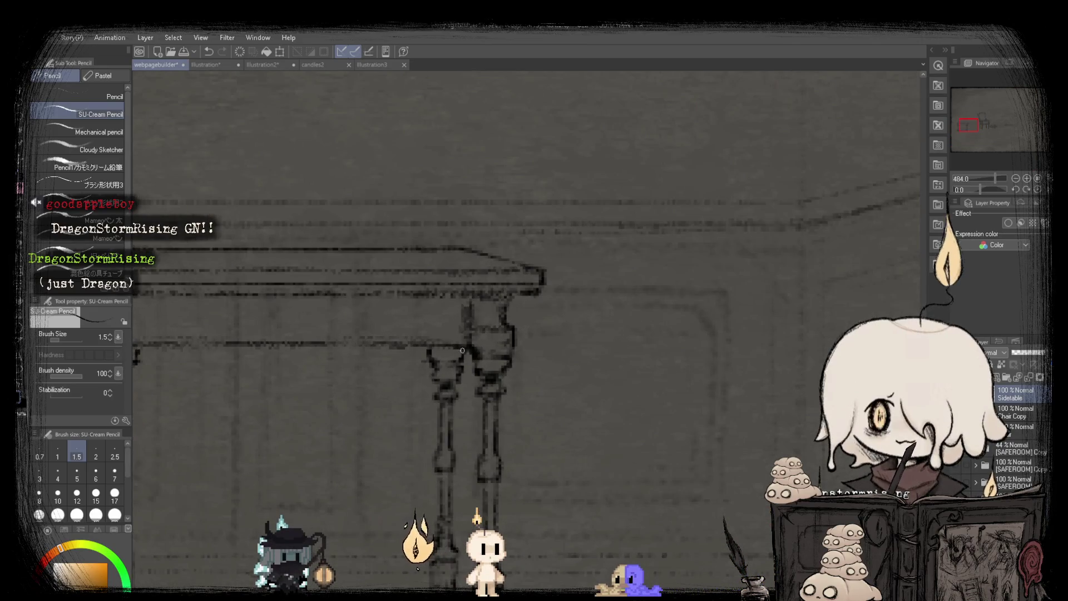
pyautogui.scroll(-3, 462, 351)
pyautogui.scroll(1, 478, 377)
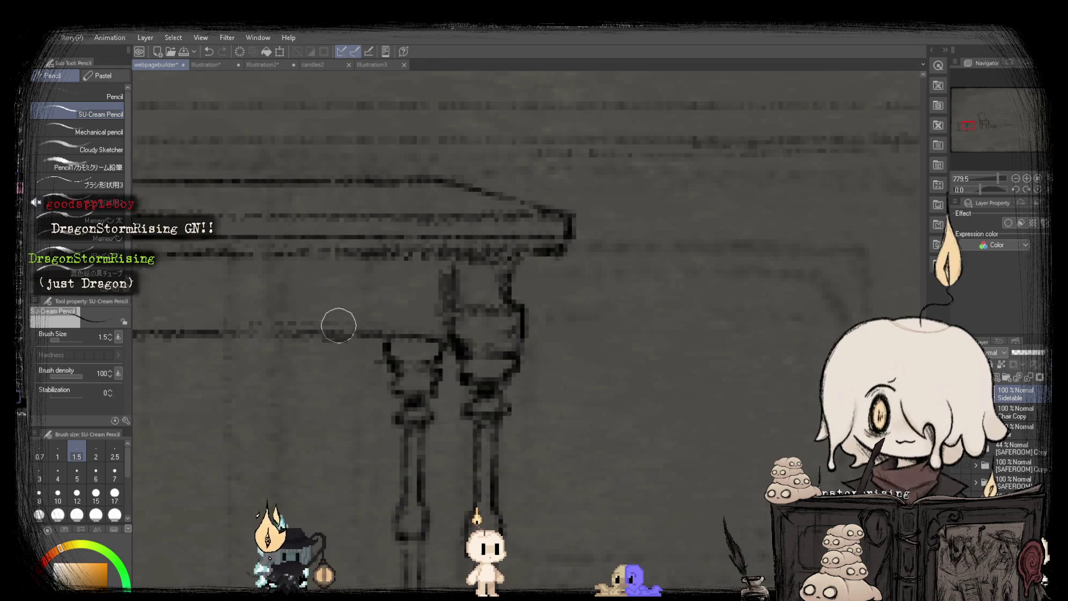
pyautogui.scroll(-8, 338, 326)
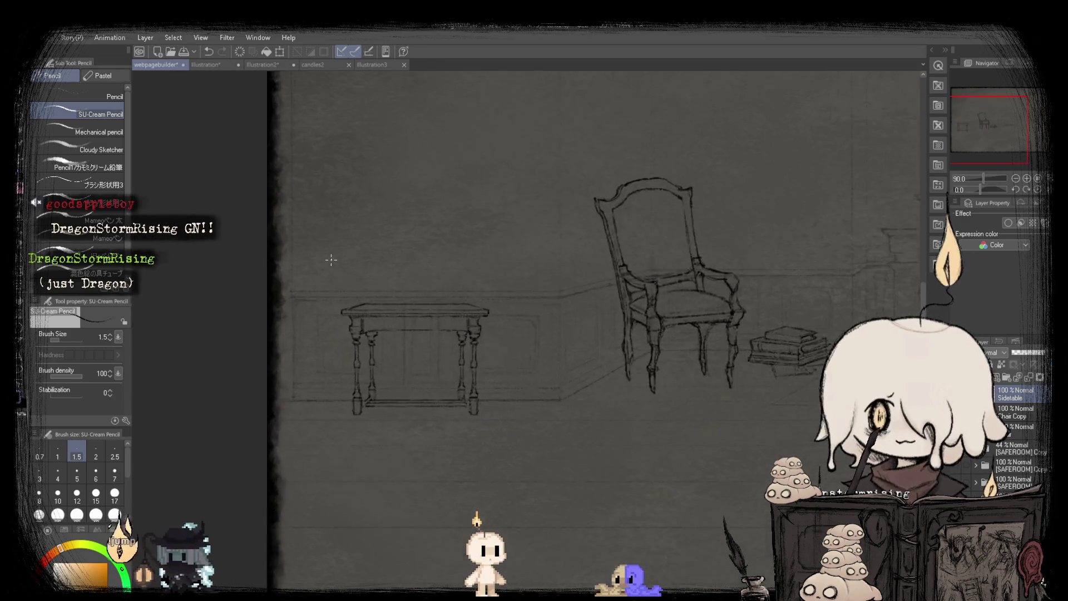
pyautogui.scroll(-3, 331, 259)
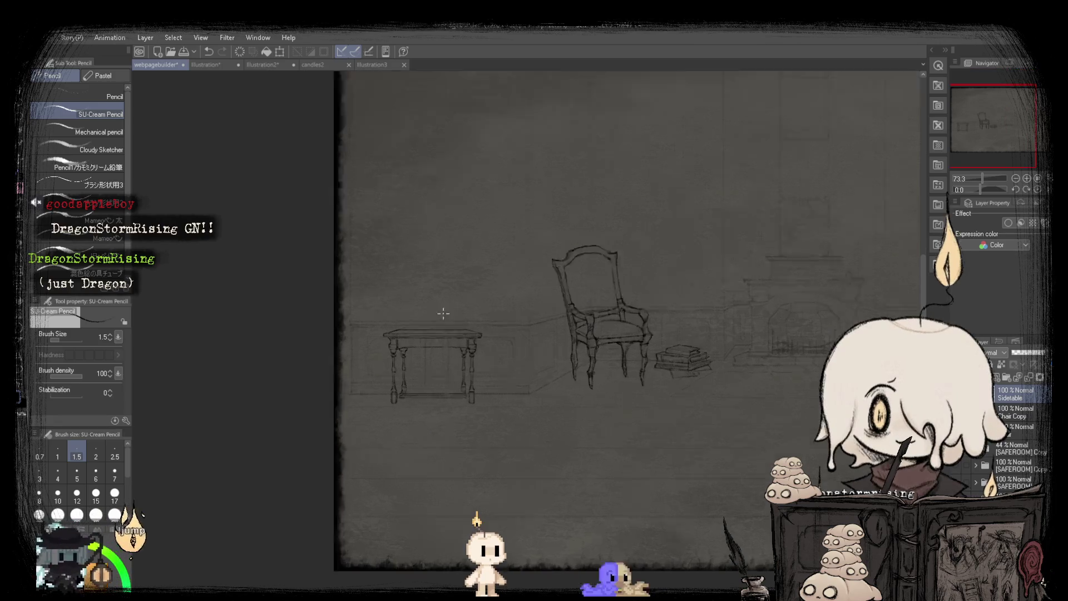
pyautogui.scroll(4, 444, 319)
# Try a rectangular selection above the table, nudge it down, then drop it.
pyautogui.press('m')
pyautogui.scroll(1, 322, 328)
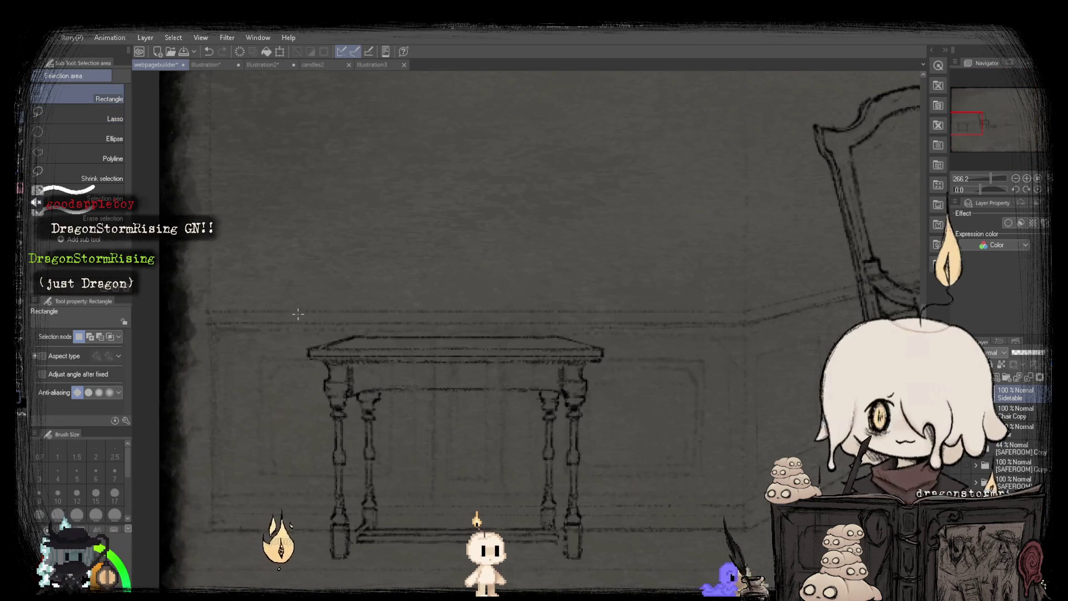
pyautogui.moveTo(286, 307); pyautogui.dragTo(634, 346)
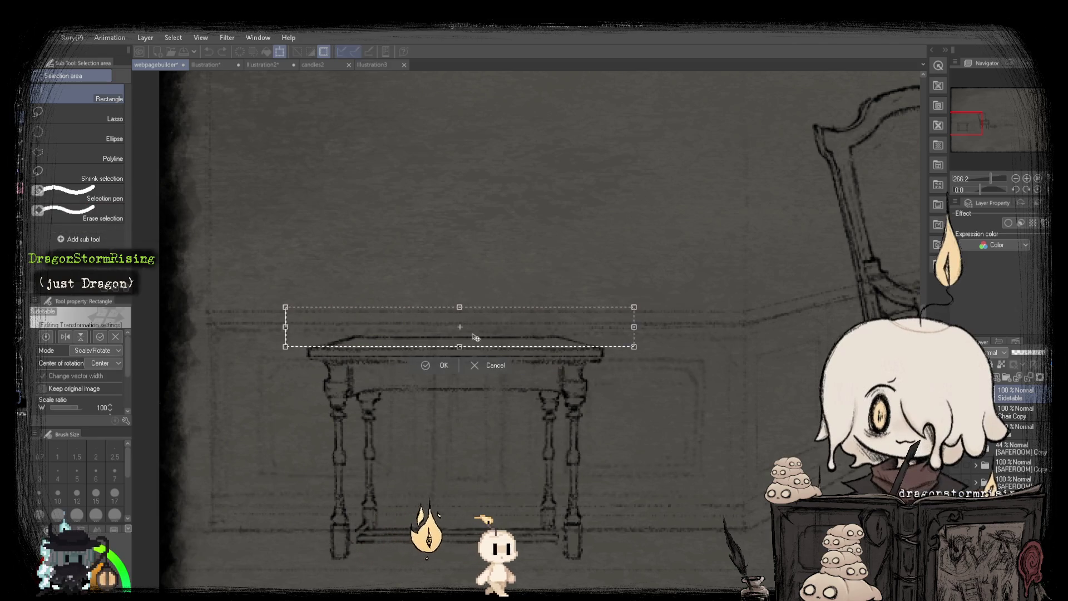
pyautogui.moveTo(475, 332); pyautogui.dragTo(474, 336)
pyautogui.scroll(-5, 436, 394)
pyautogui.hotkey('ctrl', 'd')
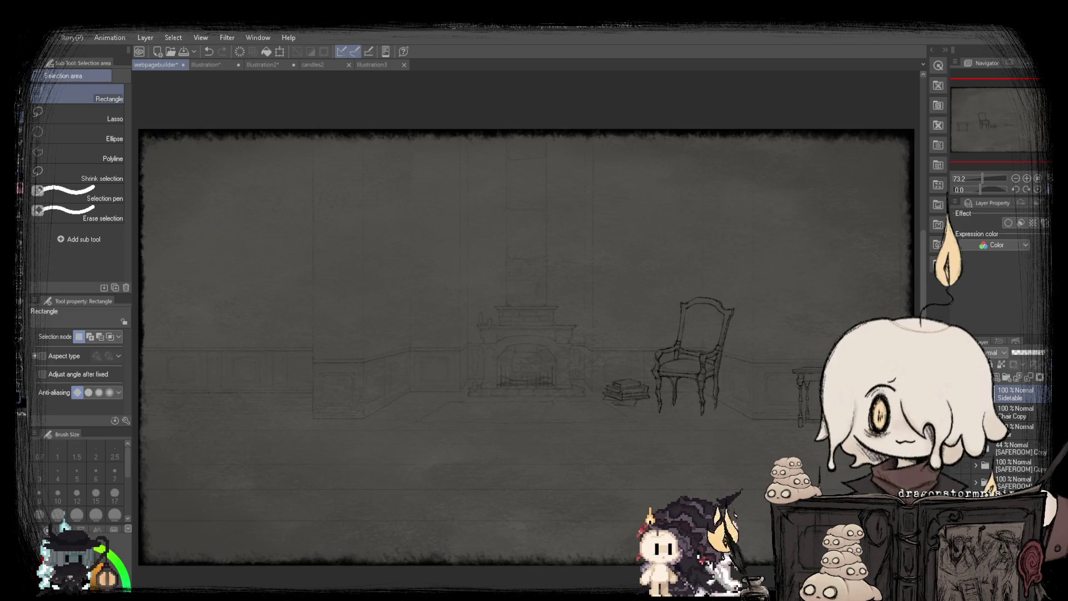
# Squash the strip along the tabletop's upper edge vertically, then undo that scaling.
pyautogui.scroll(3, 367, 284)
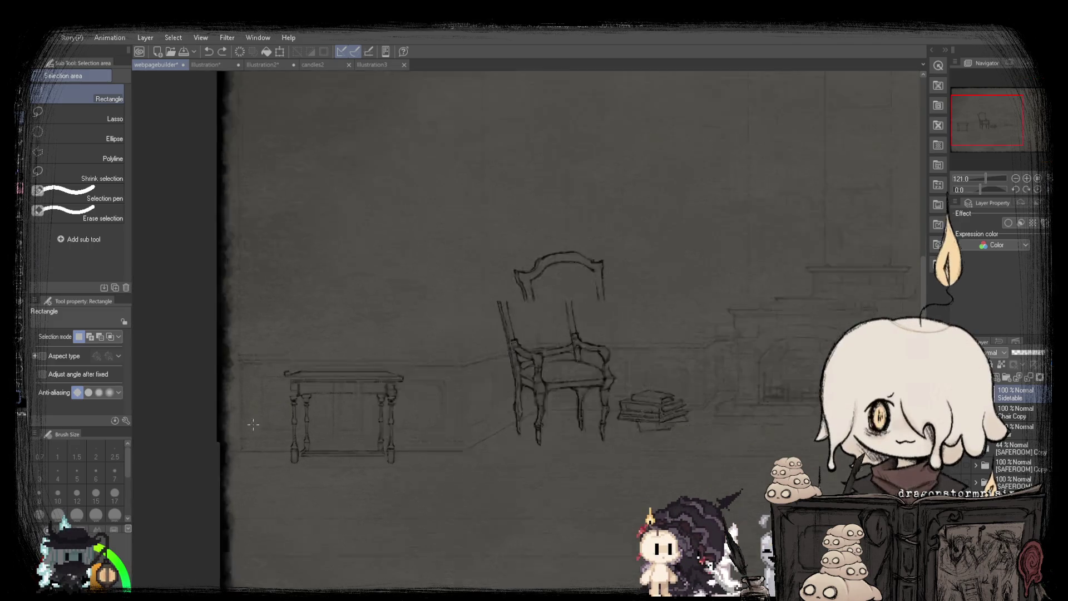
pyautogui.scroll(3, 367, 283)
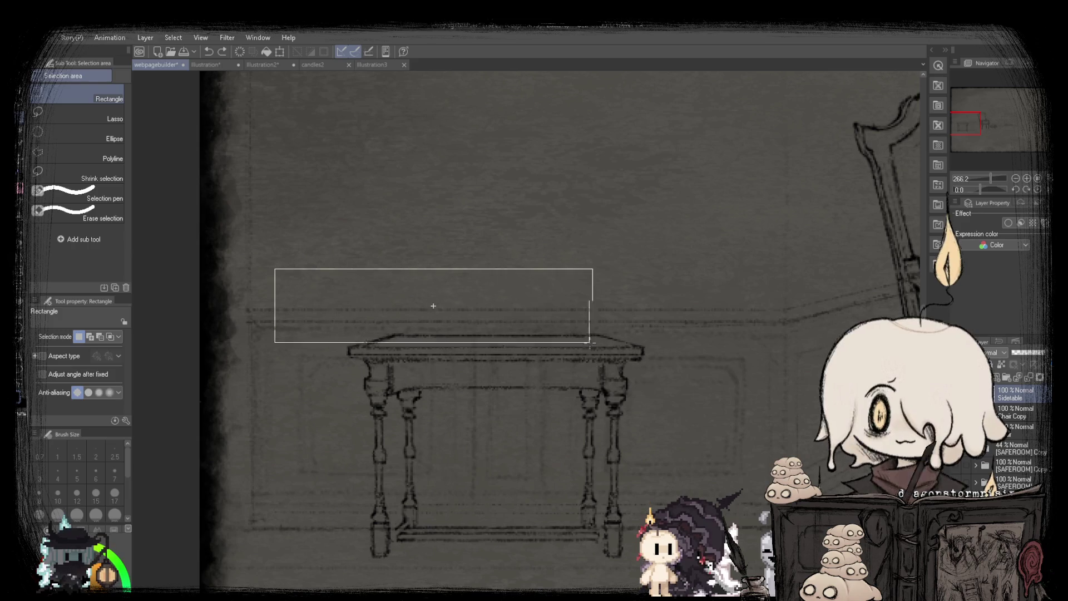
pyautogui.moveTo(590, 342); pyautogui.dragTo(697, 354)
pyautogui.click(497, 370)
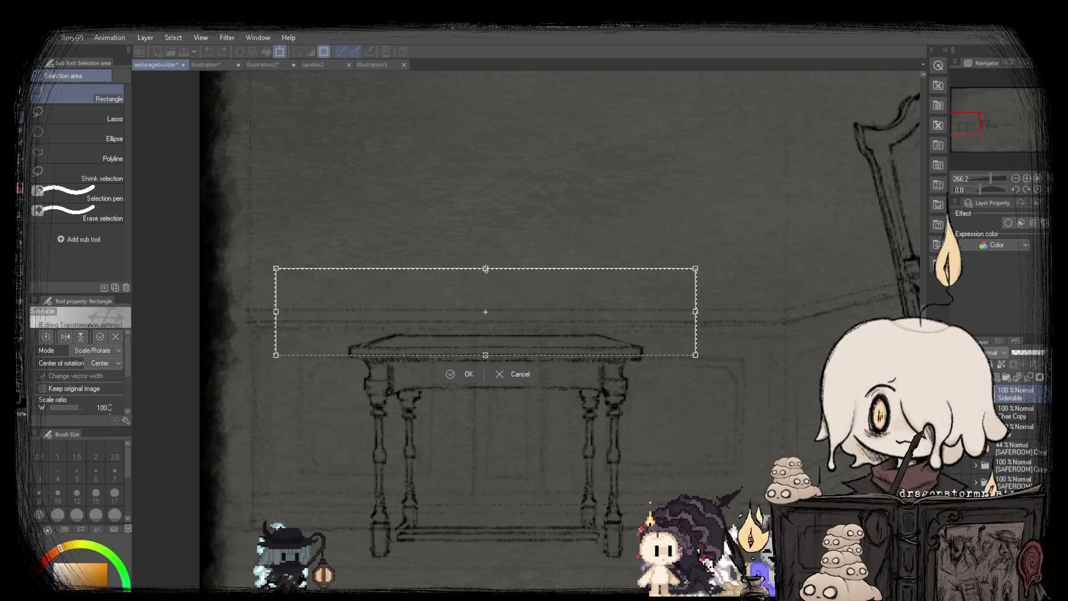
pyautogui.moveTo(486, 269); pyautogui.dragTo(485, 272)
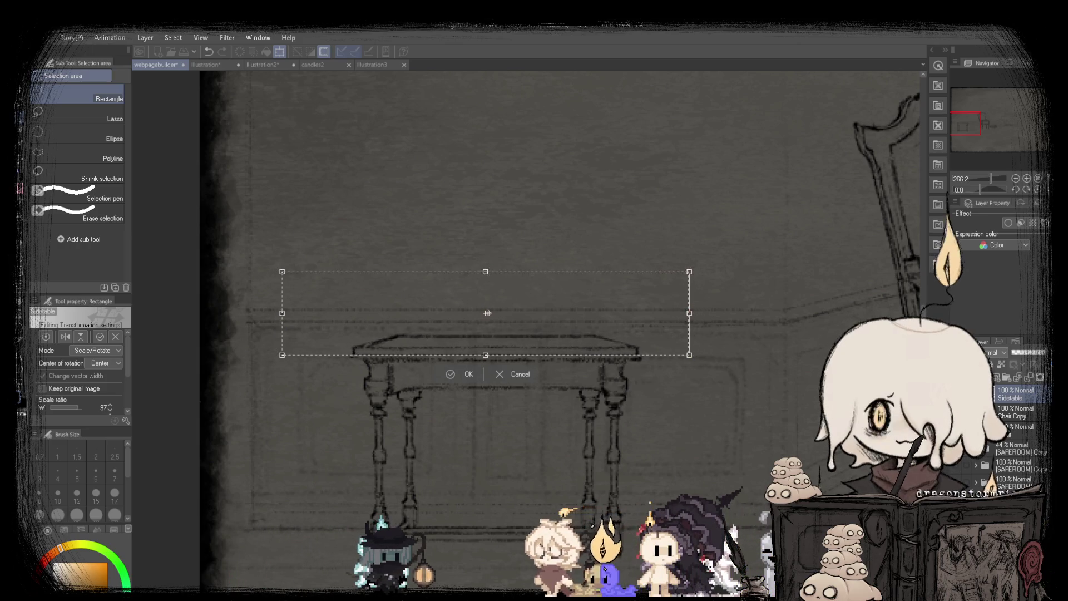
pyautogui.click(456, 377)
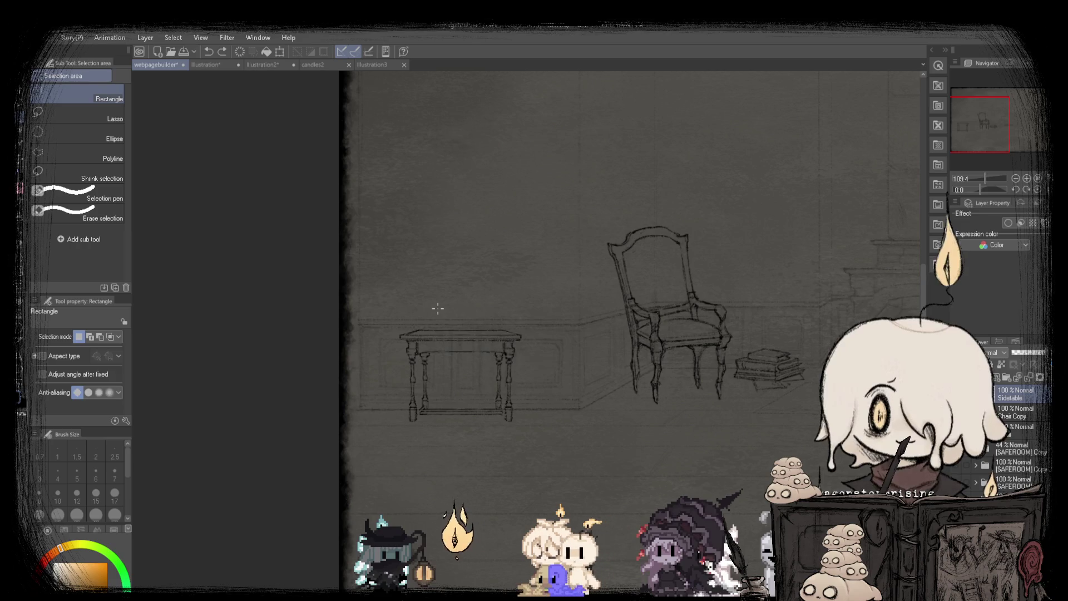
pyautogui.hotkey('ctrl', '0')
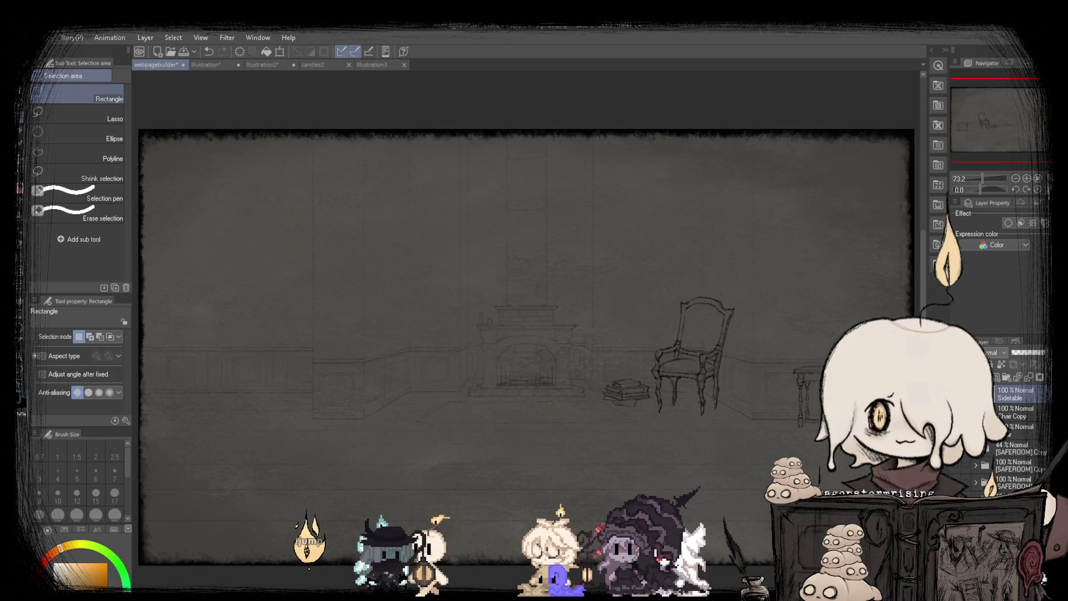
pyautogui.hotkey('ctrl', 'z')
pyautogui.hotkey('ctrl', 'z')
pyautogui.hotkey('ctrl', 'z')
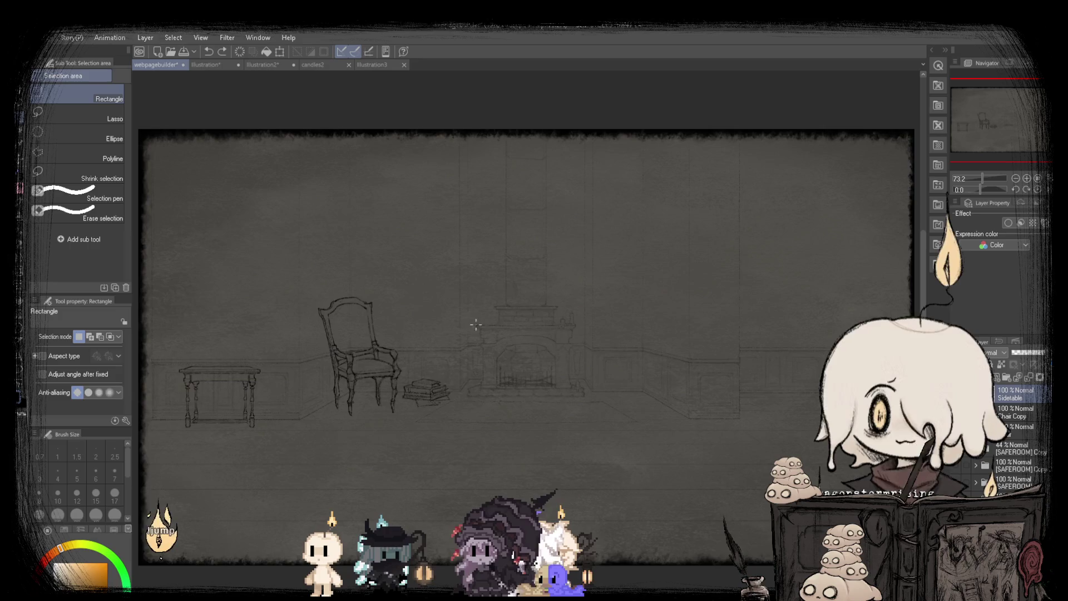
# Select the tabletop's left end with a rectangle and transform it into place.
pyautogui.scroll(6, 214, 358)
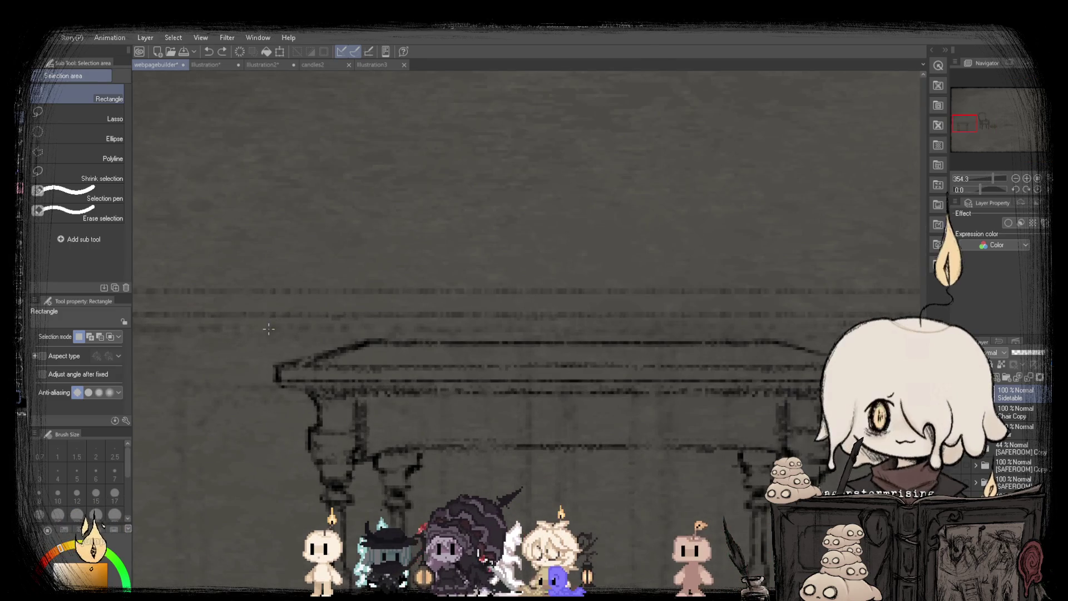
pyautogui.moveTo(229, 306)
pyautogui.mouseDown()
pyautogui.moveTo(274, 453)
pyautogui.moveTo(302, 419)
pyautogui.moveTo(284, 395)
pyautogui.mouseUp()
pyautogui.hotkey('ctrl', 't')
pyautogui.click(266, 434)
# Select the tabletop's corner and shift it left with a committed transform.
pyautogui.scroll(-3, 266, 434)
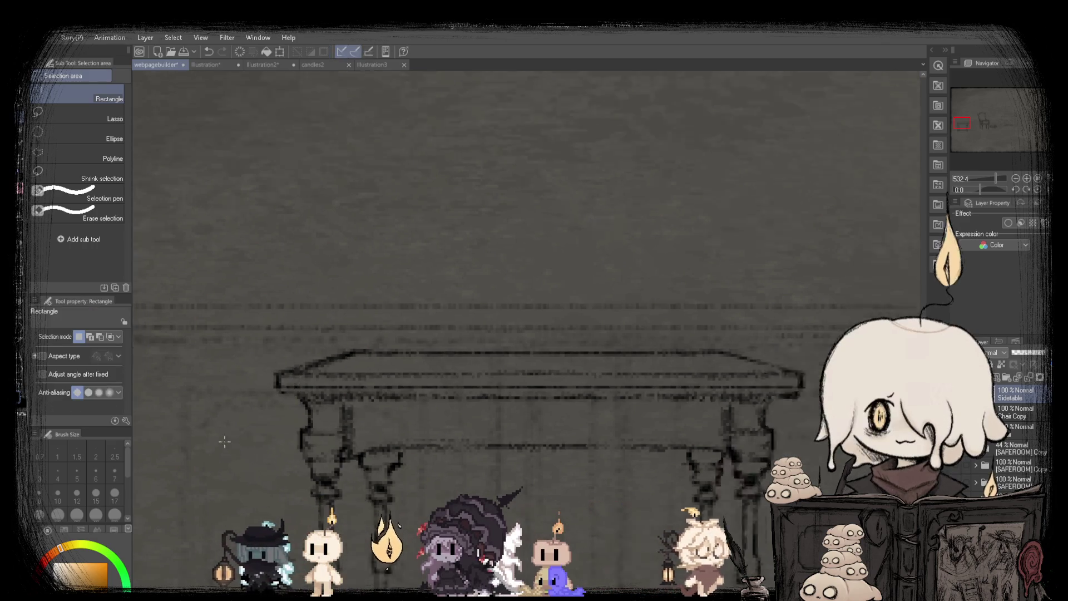
pyautogui.scroll(2, 503, 317)
pyautogui.moveTo(475, 344)
pyautogui.mouseDown()
pyautogui.moveTo(550, 426)
pyautogui.moveTo(512, 414)
pyautogui.mouseUp()
pyautogui.hotkey('ctrl', 't')
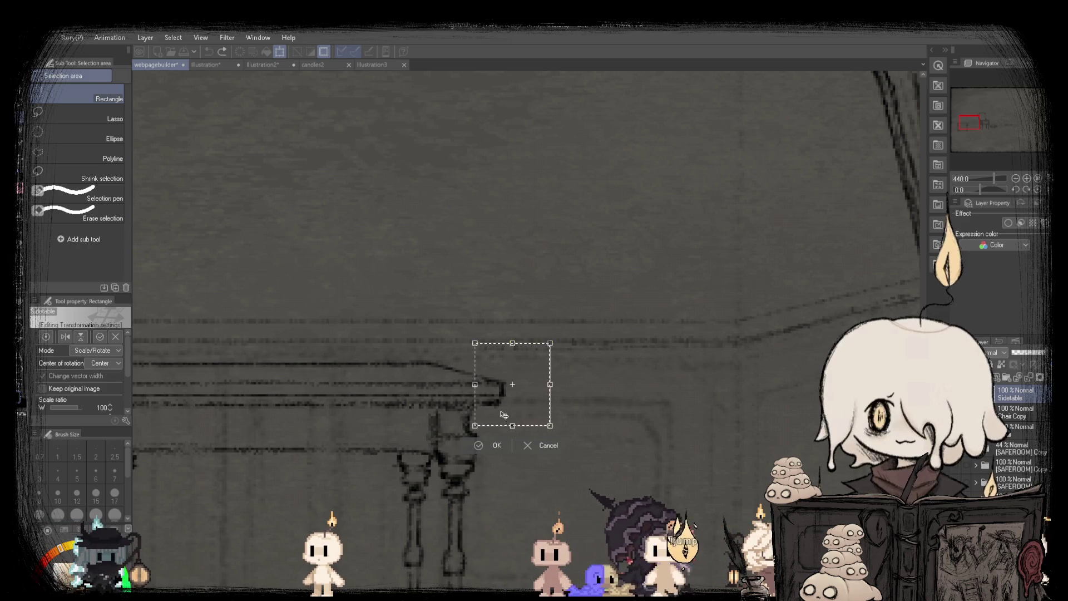
pyautogui.scroll(3, 494, 426)
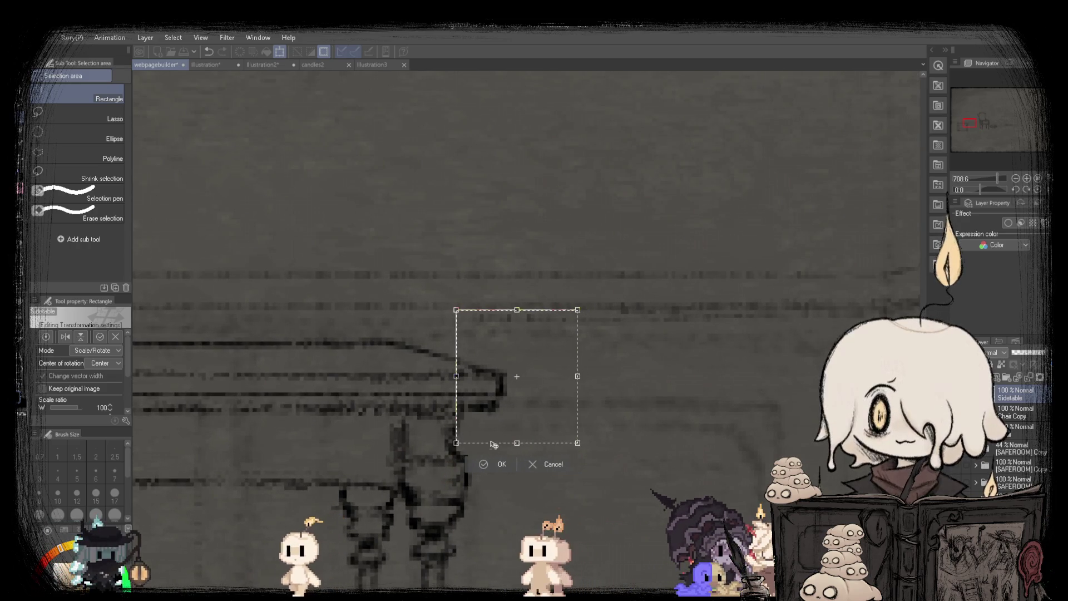
pyautogui.click(498, 464)
pyautogui.scroll(-5, 503, 298)
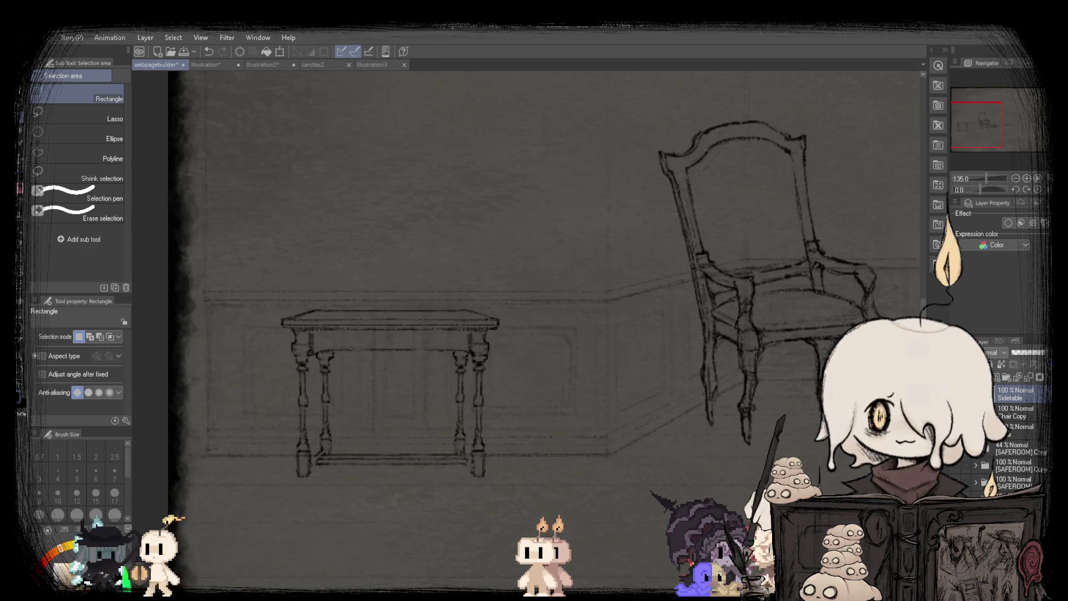
pyautogui.press('p')
pyautogui.scroll(2, 376, 314)
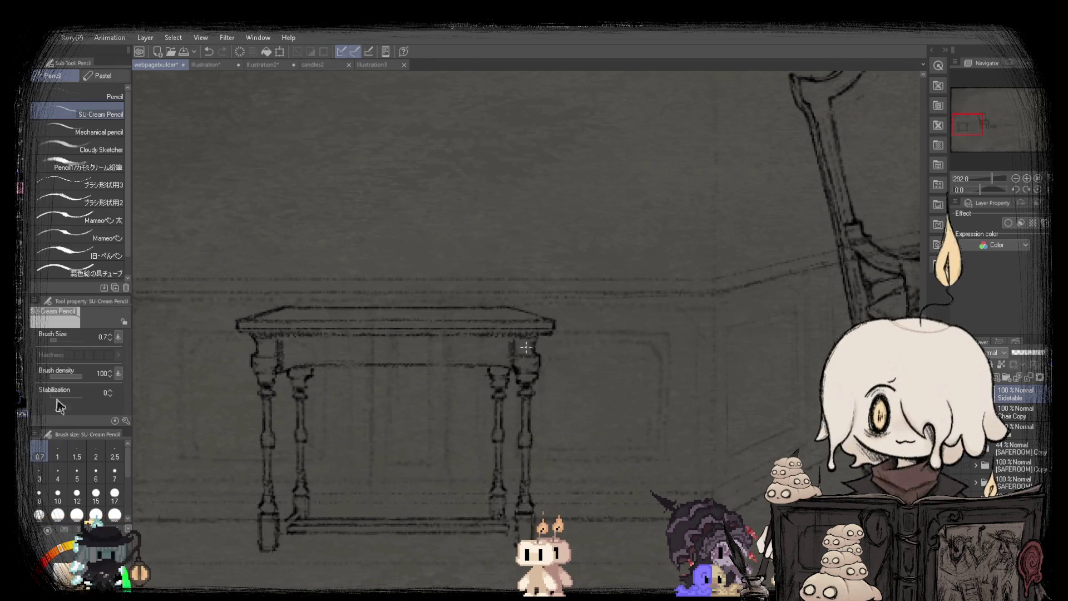
pyautogui.scroll(2, 298, 322)
pyautogui.moveTo(212, 335); pyautogui.dragTo(702, 336)
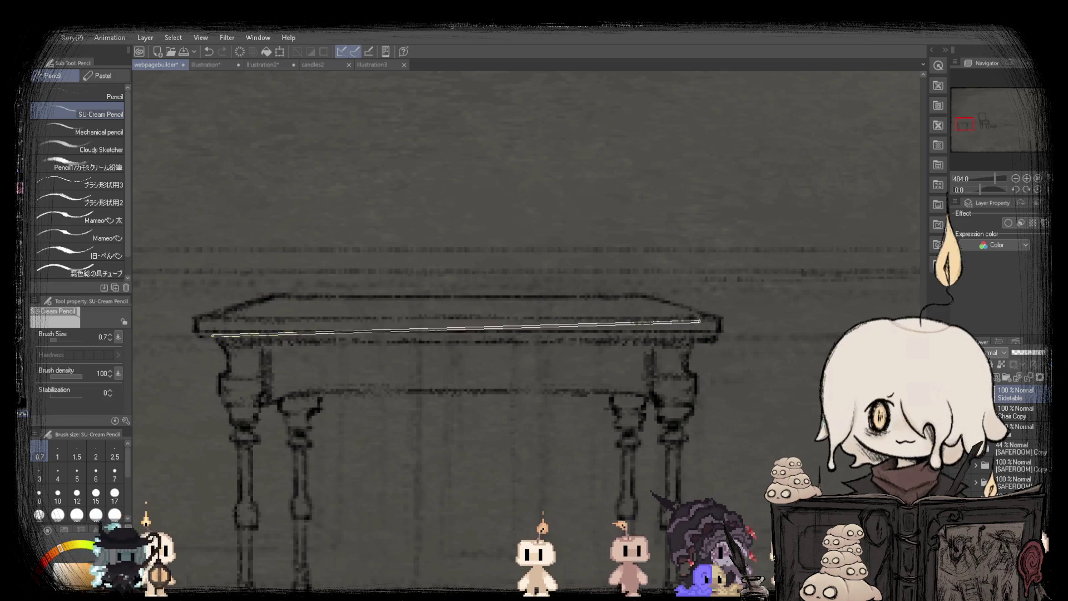
pyautogui.hotkey('ctrl', 'z')
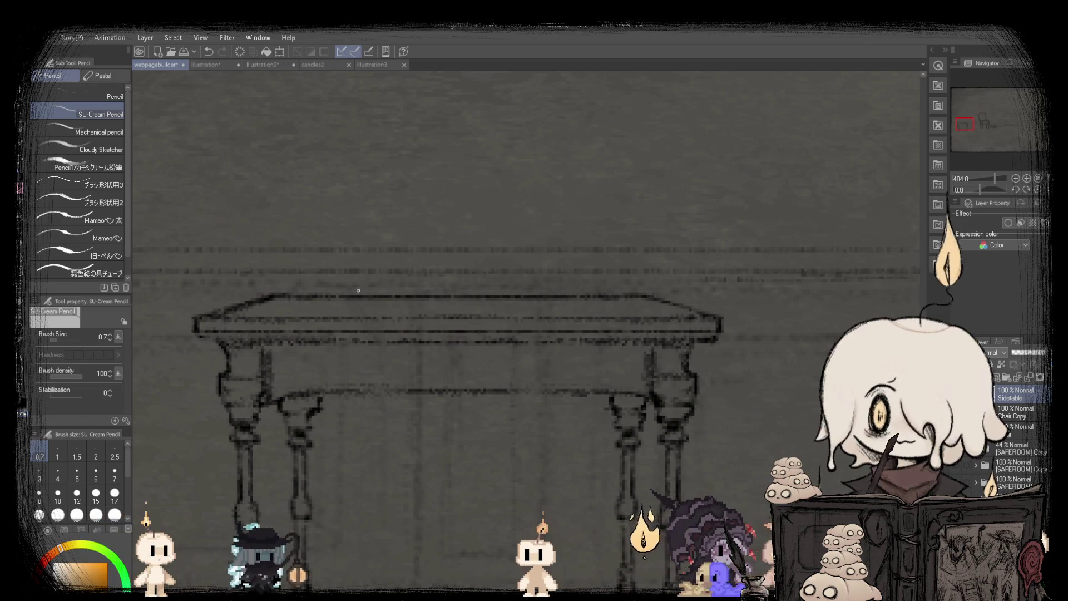
pyautogui.scroll(-5, 714, 341)
pyautogui.scroll(6, 501, 312)
pyautogui.moveTo(203, 312); pyautogui.dragTo(854, 312)
pyautogui.keyDown('shift'); pyautogui.click(204, 312); pyautogui.keyUp('shift')
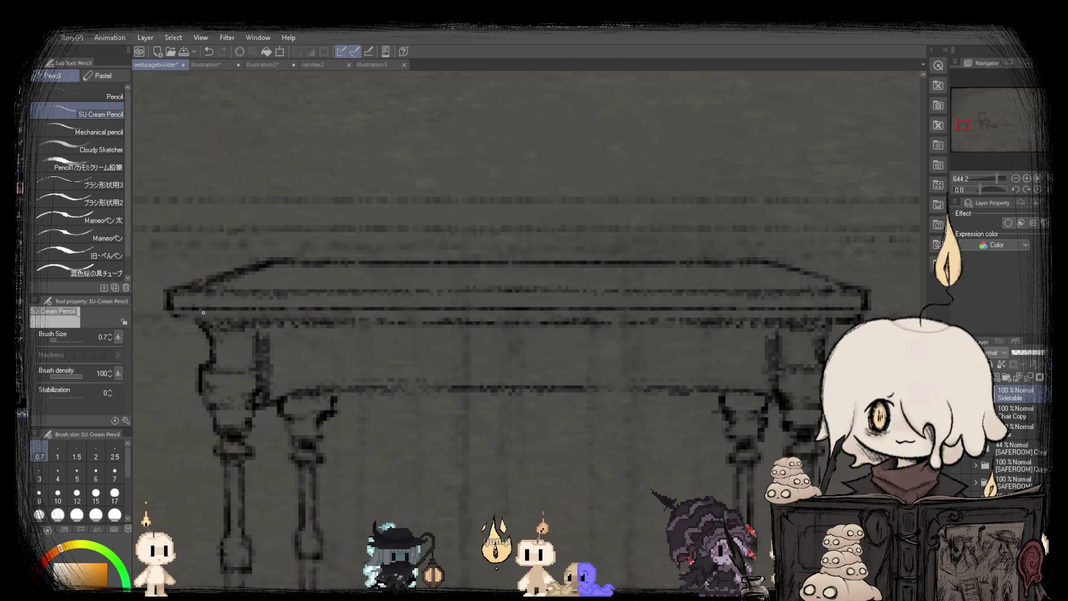
pyautogui.scroll(-5, 384, 313)
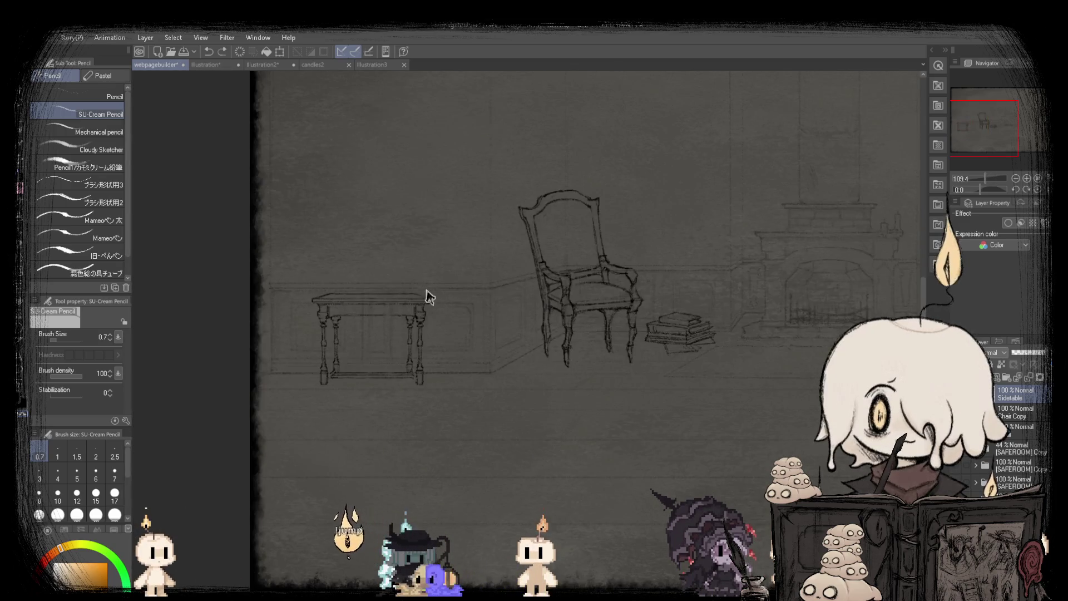
pyautogui.scroll(2, 417, 283)
pyautogui.press(']')
pyautogui.press(']')
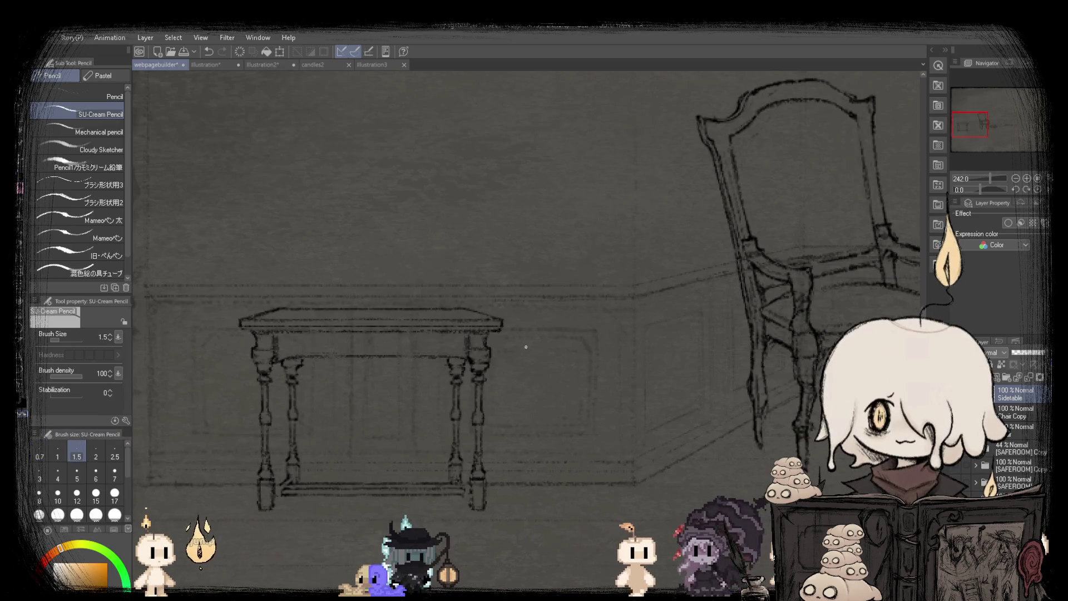
pyautogui.scroll(-2, 384, 350)
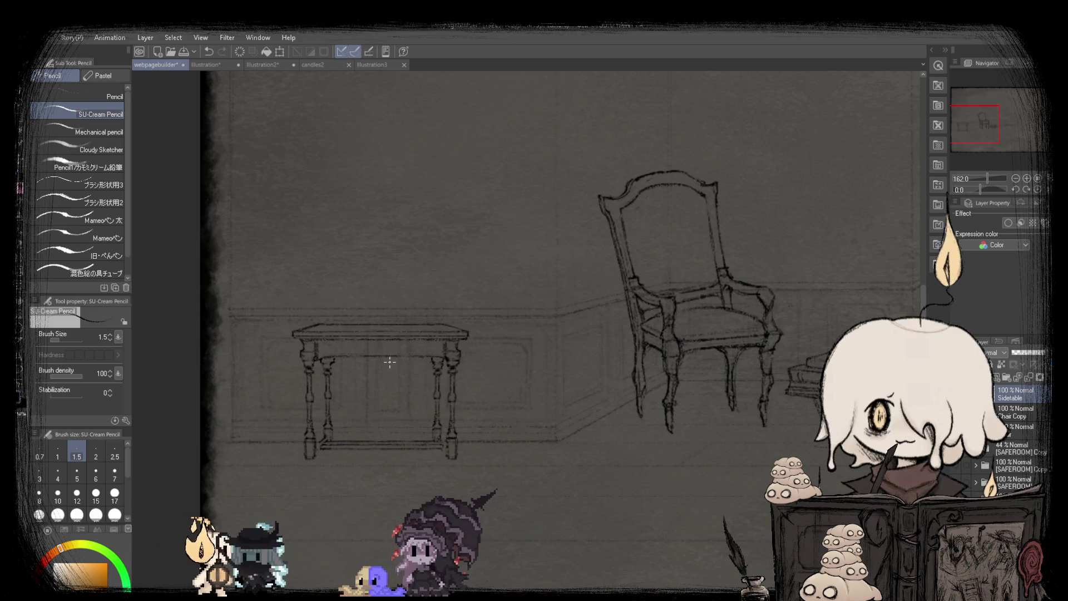
pyautogui.scroll(1, 390, 362)
pyautogui.scroll(1, 390, 363)
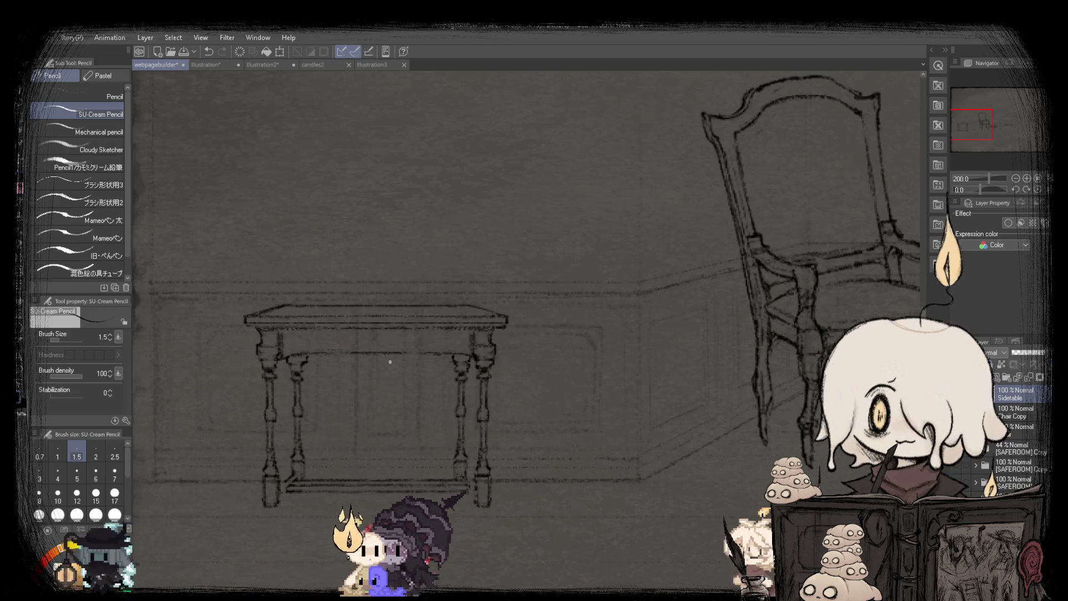
pyautogui.scroll(5, 408, 342)
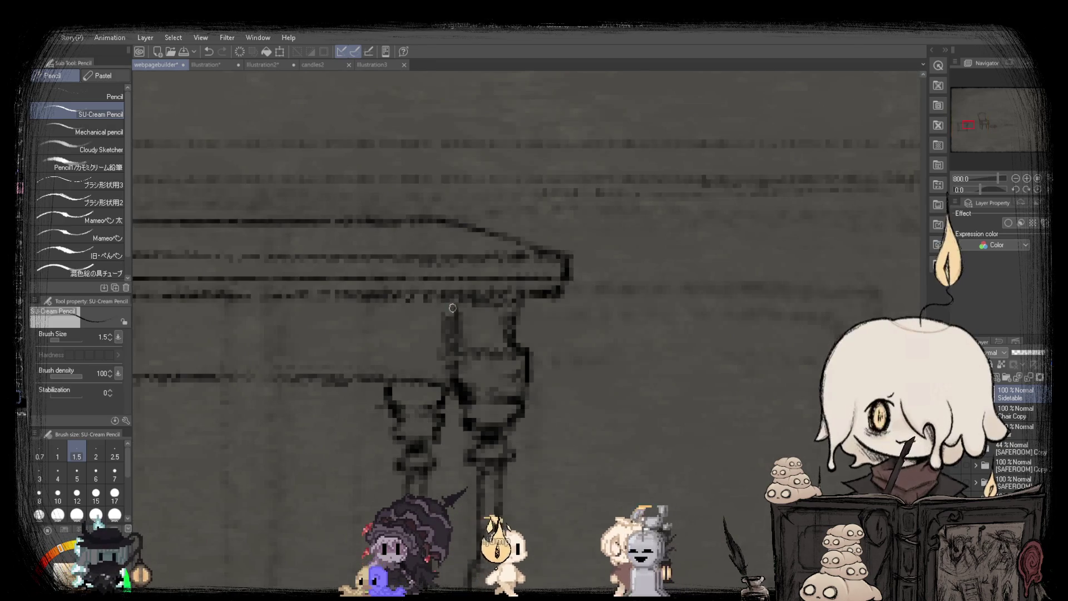
pyautogui.scroll(-8, 452, 316)
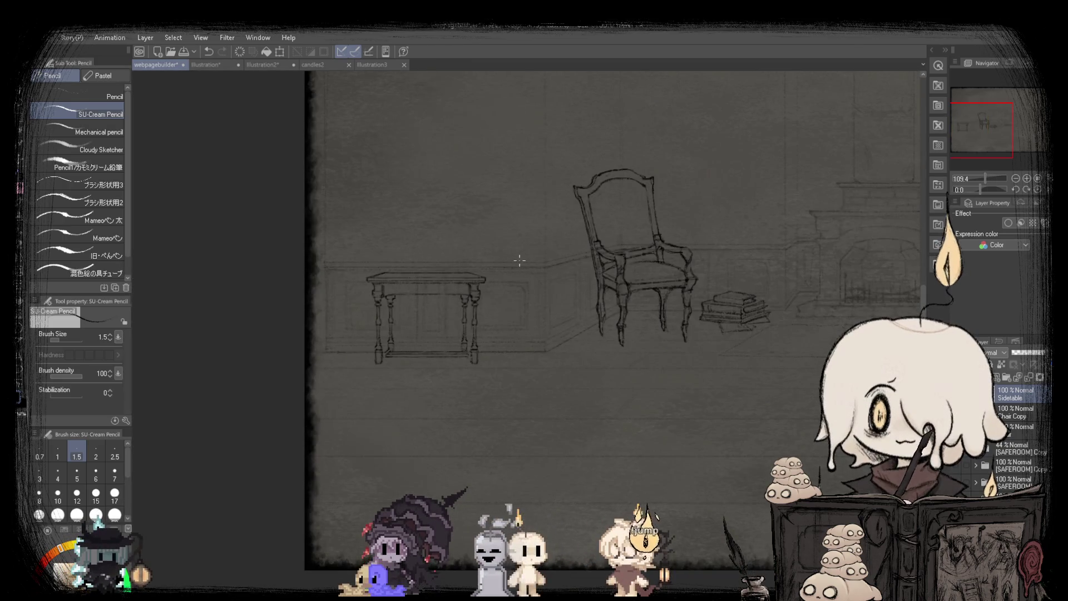
pyautogui.scroll(5, 384, 339)
pyautogui.scroll(-6, 375, 331)
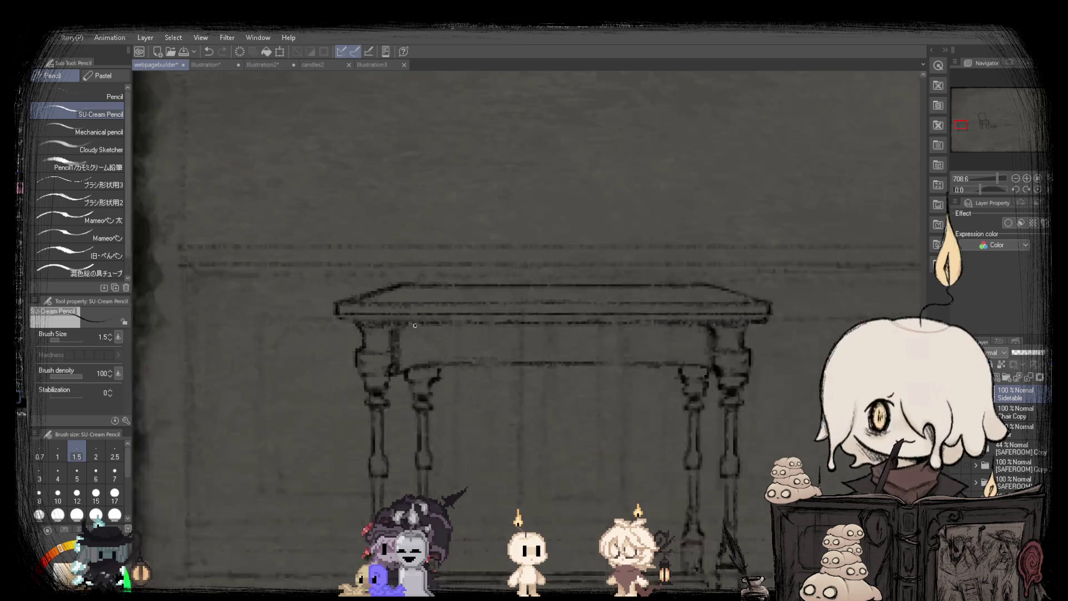
pyautogui.scroll(4, 282, 301)
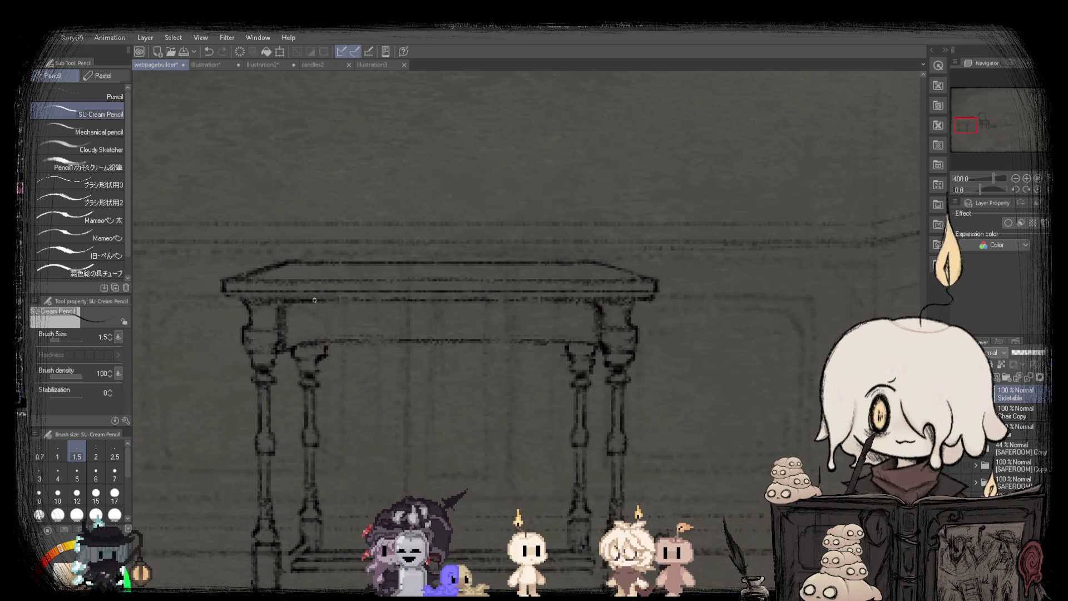
pyautogui.scroll(-5, 548, 302)
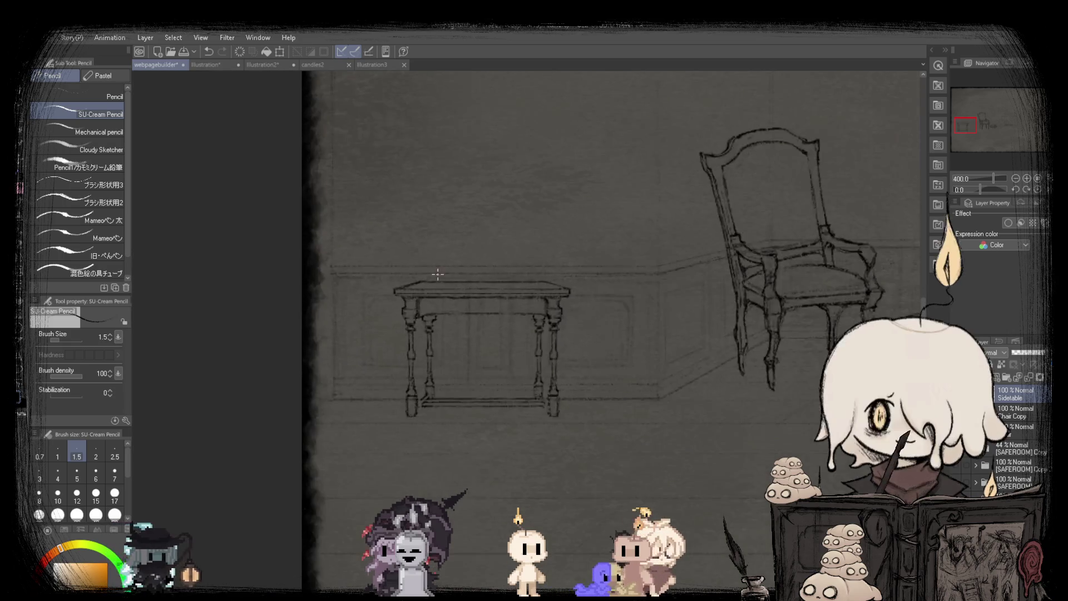
pyautogui.scroll(5, 532, 301)
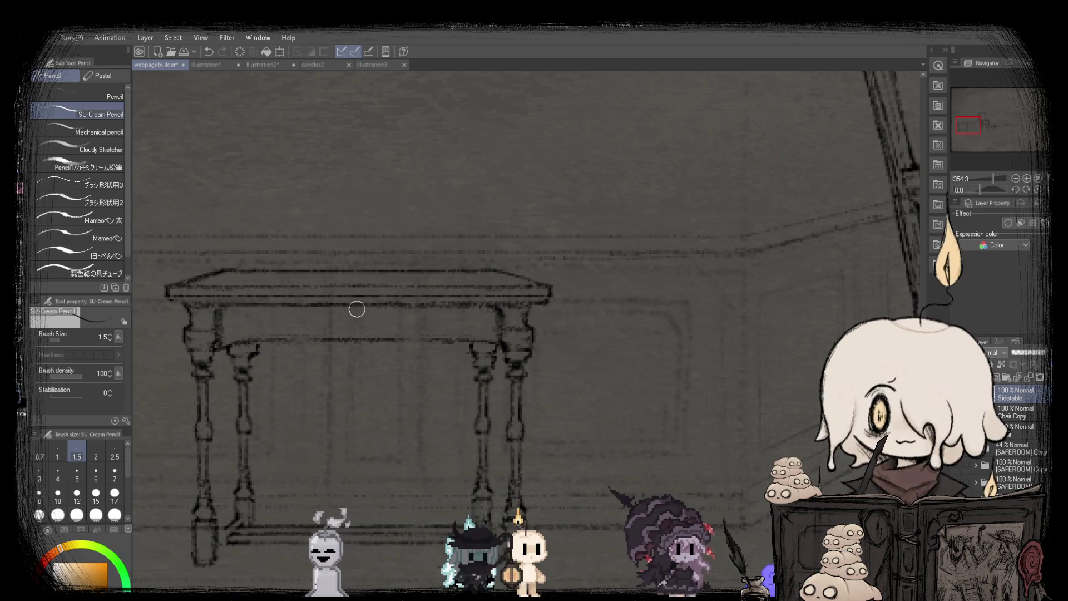
pyautogui.scroll(-3, 462, 308)
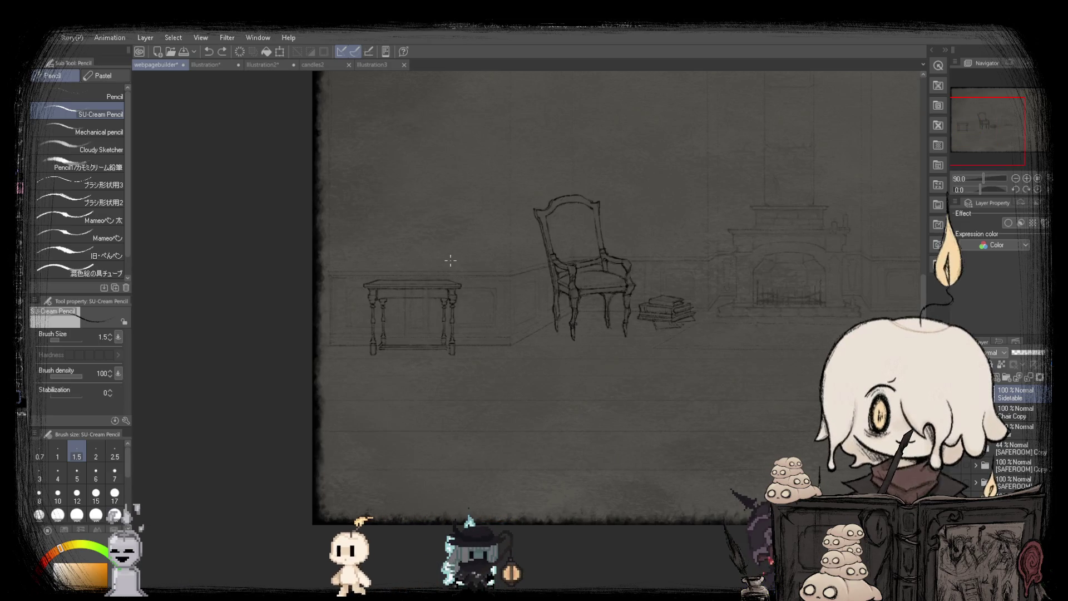
# Fit the whole room sketch to the window and flip the view horizontally.
pyautogui.moveTo(433, 261); pyautogui.dragTo(498, 273)
pyautogui.hotkey('ctrl', '0')
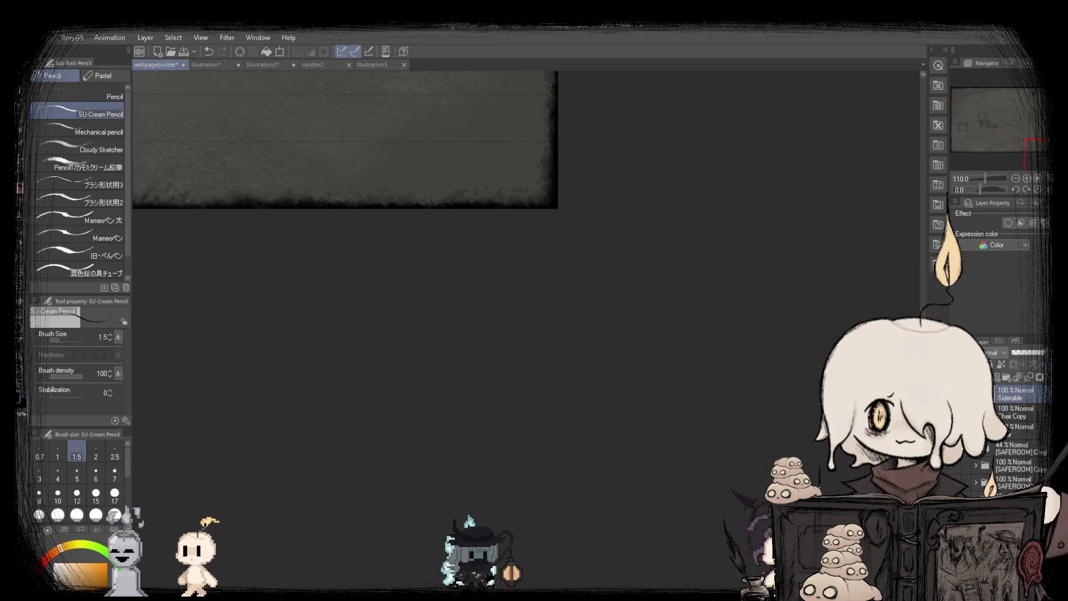
pyautogui.press('h')
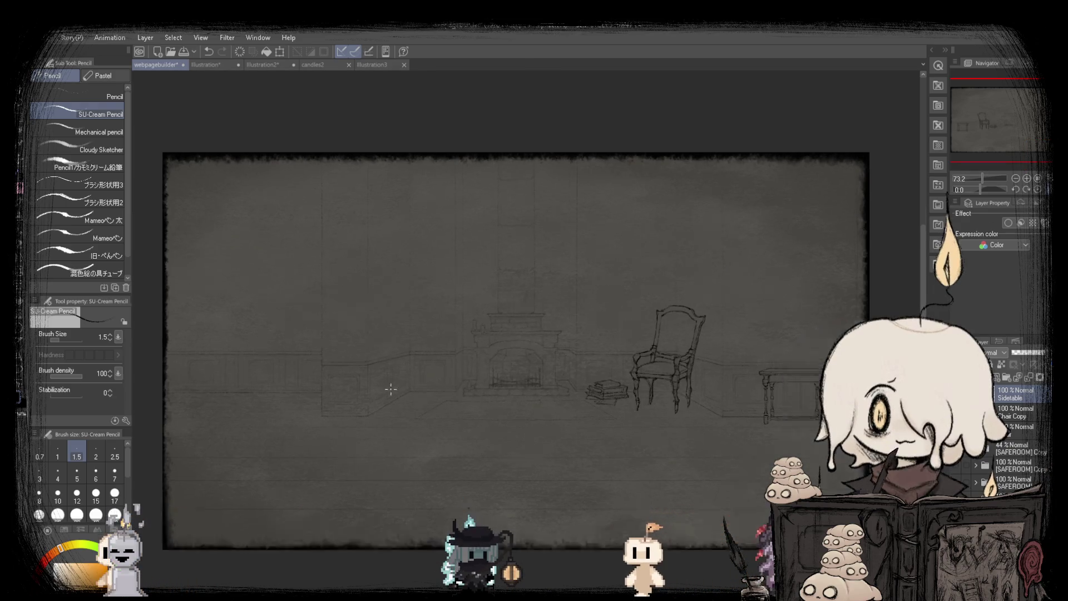
# Zoom in on the mirrored side table to check its proportions, then zoom back out.
pyautogui.scroll(5, 641, 390)
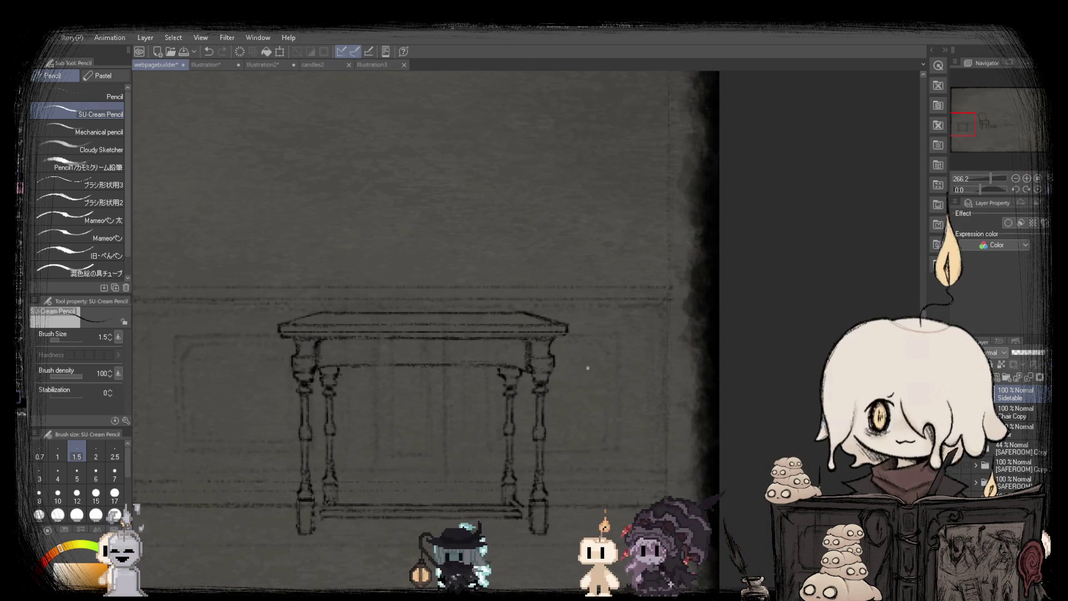
pyautogui.scroll(3, 588, 368)
pyautogui.scroll(-3, 465, 361)
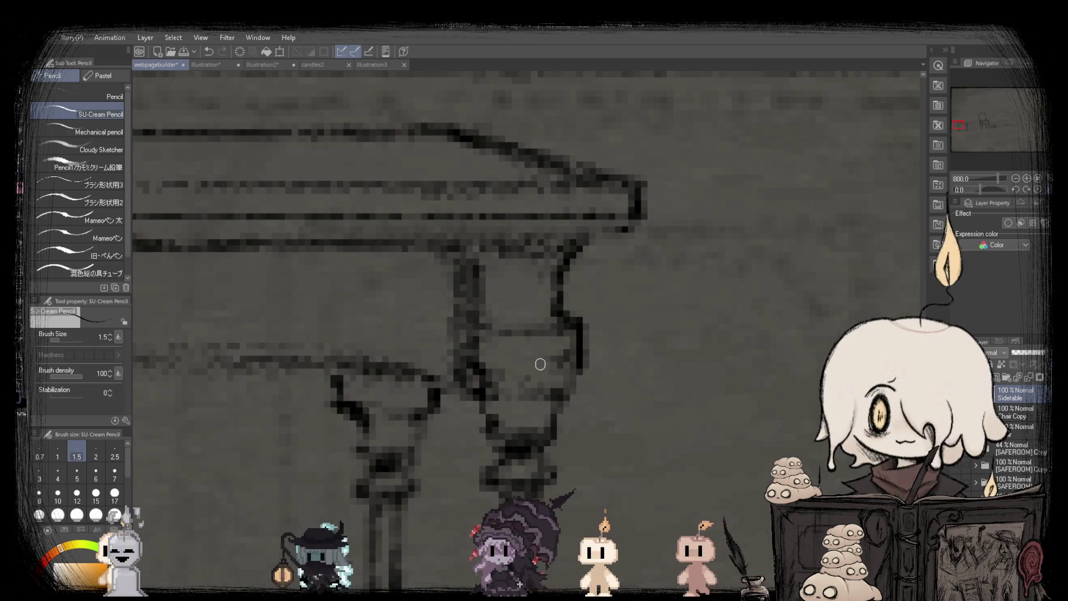
pyautogui.scroll(-3, 453, 342)
pyautogui.scroll(2, 453, 343)
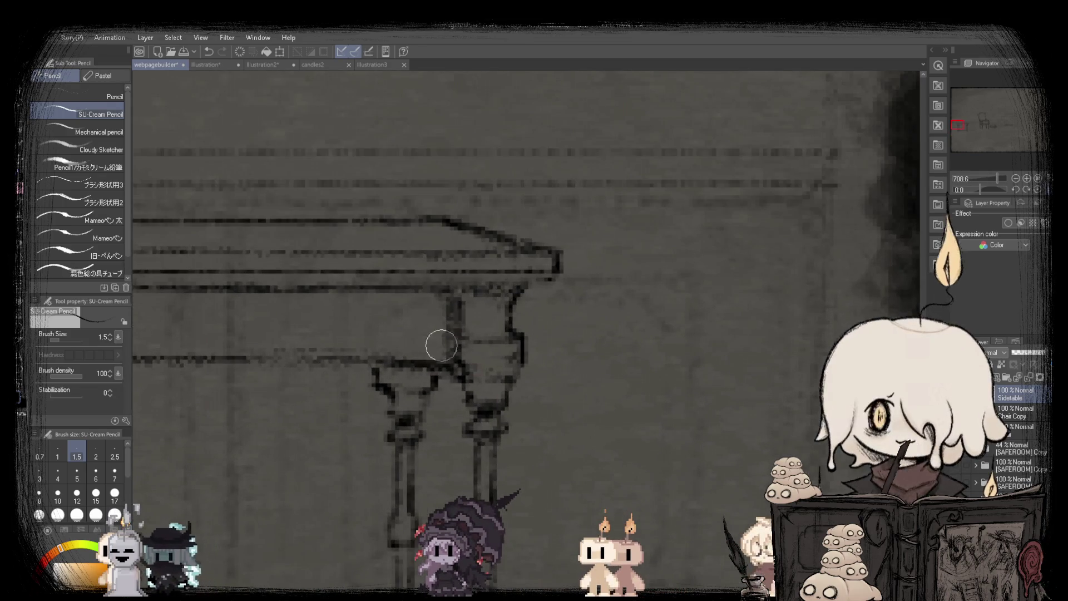
pyautogui.scroll(-5, 451, 377)
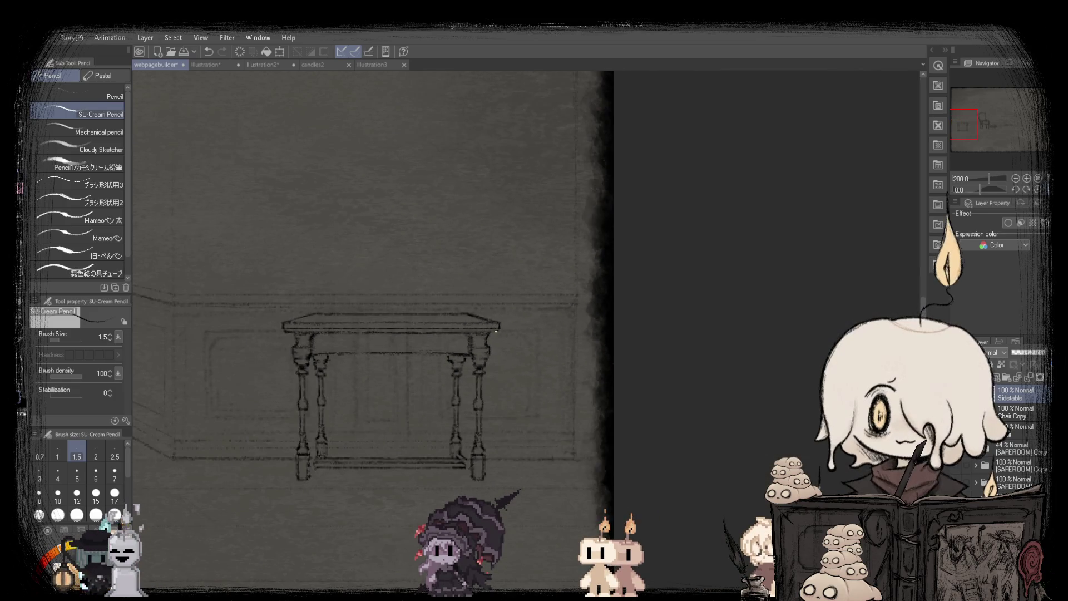
pyautogui.scroll(-2, 496, 332)
pyautogui.scroll(-4, 400, 421)
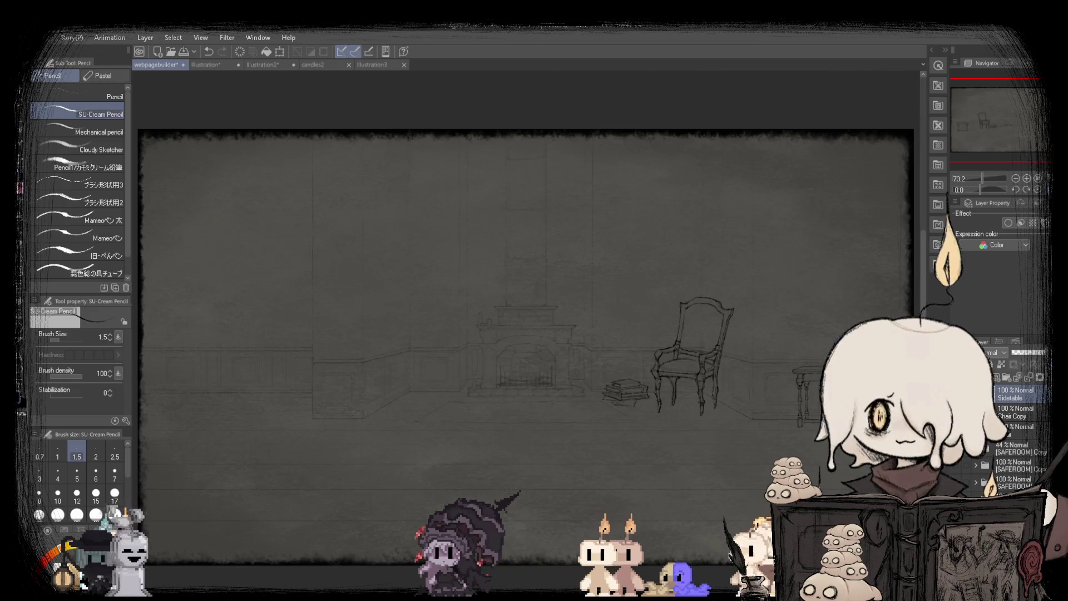
pyautogui.scroll(4, 400, 421)
pyautogui.scroll(6, 400, 421)
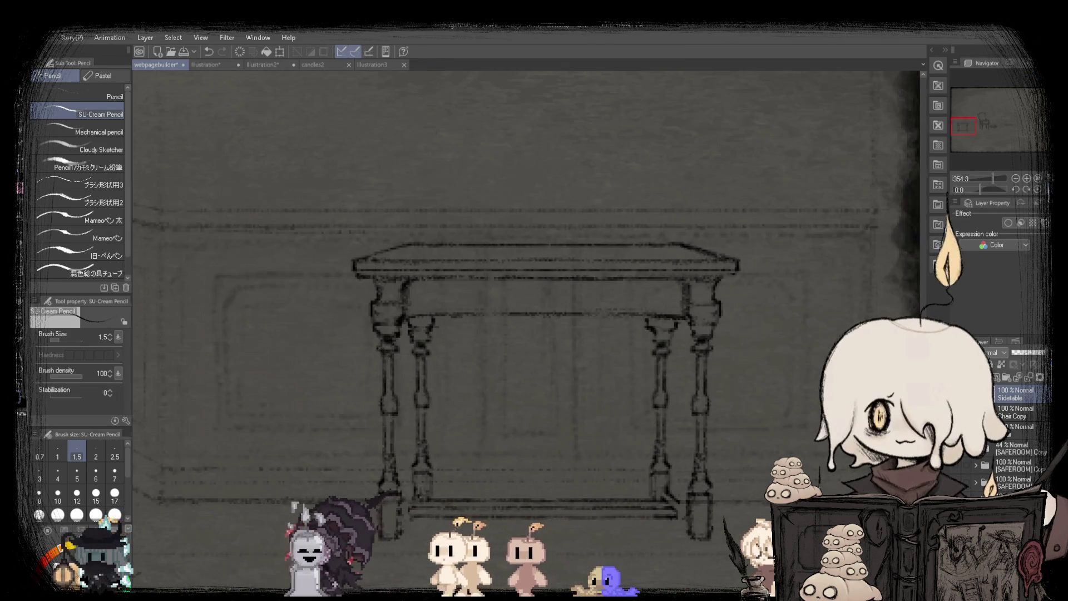
pyautogui.scroll(1, 698, 312)
pyautogui.scroll(2, 512, 326)
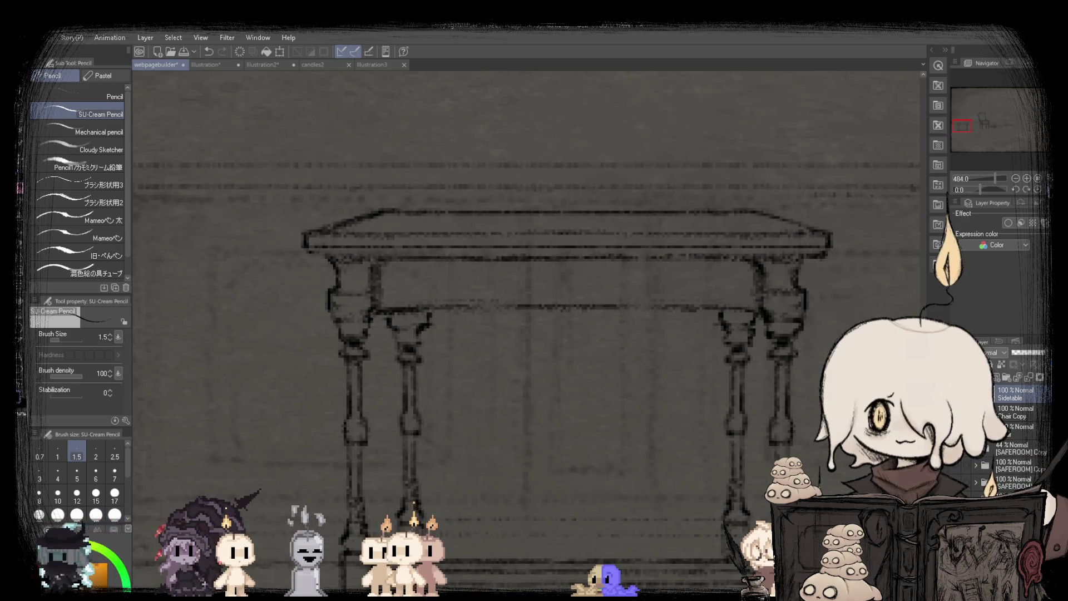
pyautogui.scroll(1, 416, 501)
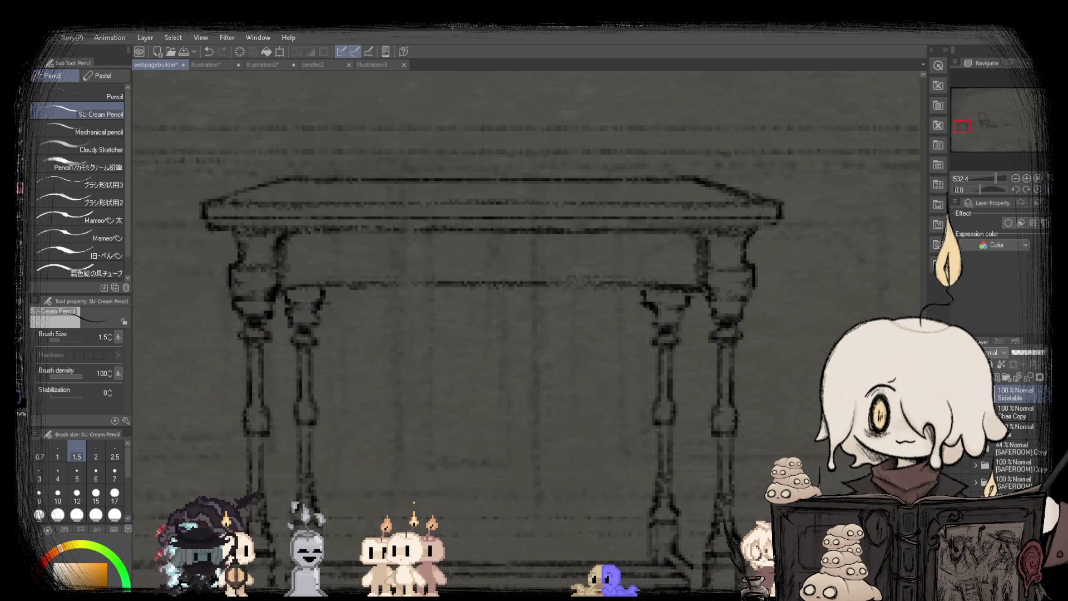
pyautogui.scroll(1, 173, 467)
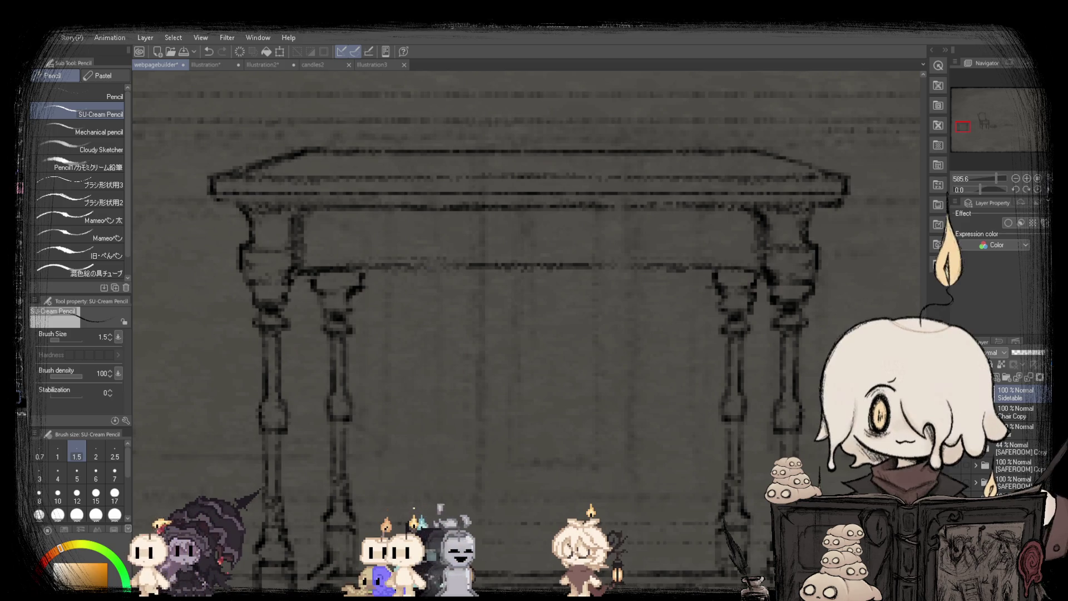
pyautogui.scroll(-5, 342, 348)
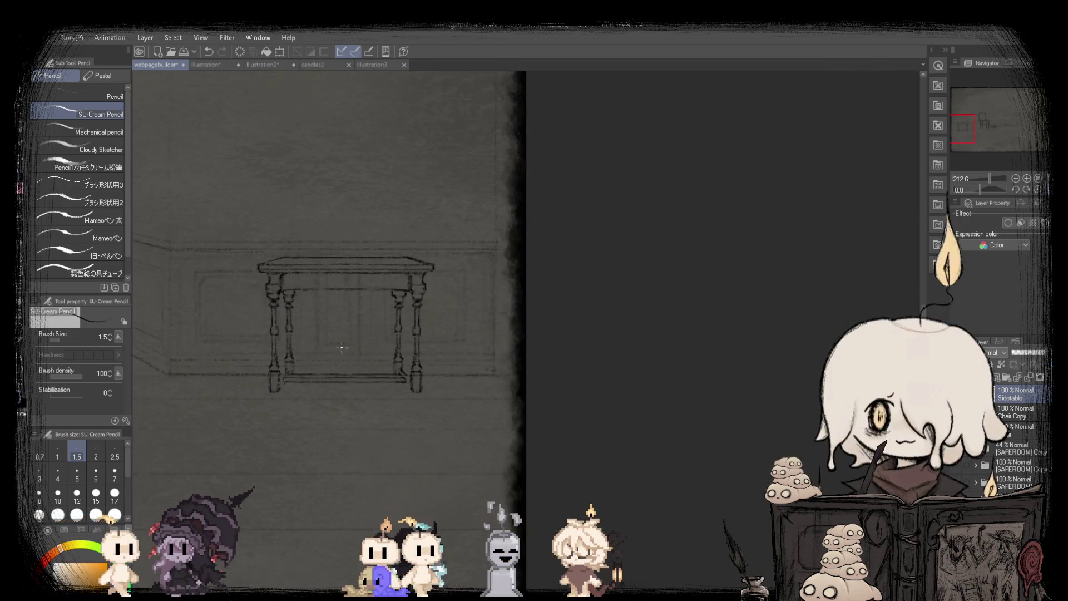
pyautogui.scroll(1, 341, 348)
# Zoom out, unflip the view, then zoom in on the side table's legs and stretcher.
pyautogui.click(1015, 180)
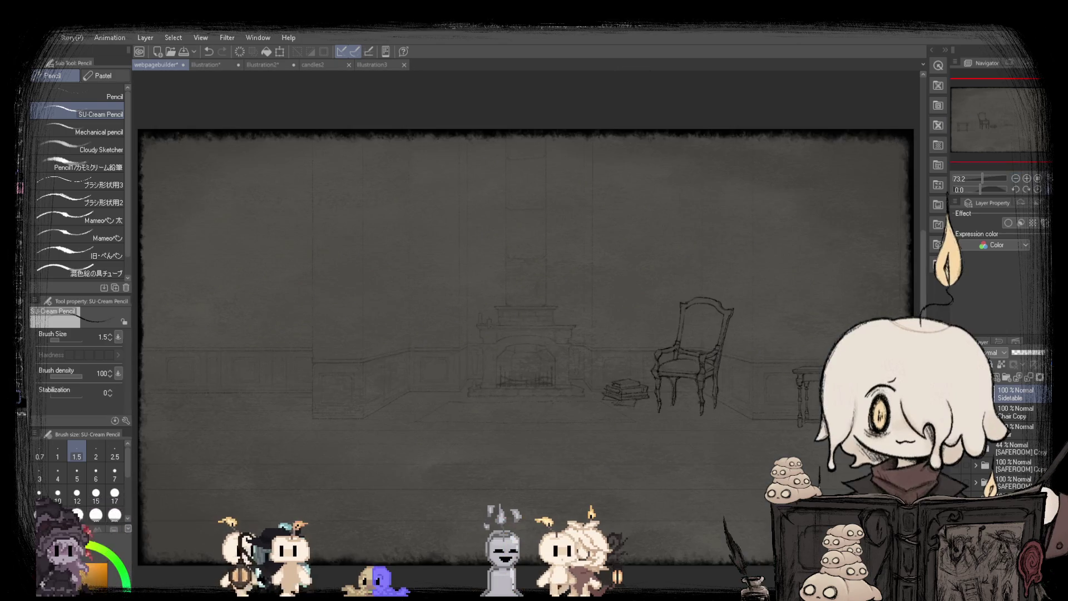
pyautogui.press('h')
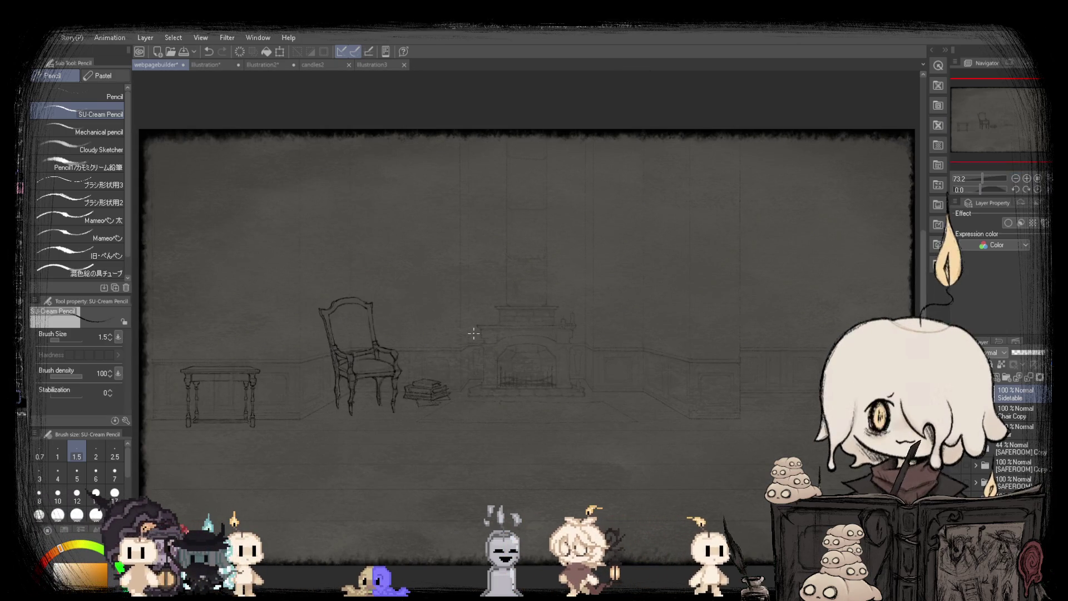
pyautogui.scroll(4, 182, 436)
pyautogui.scroll(6, 290, 403)
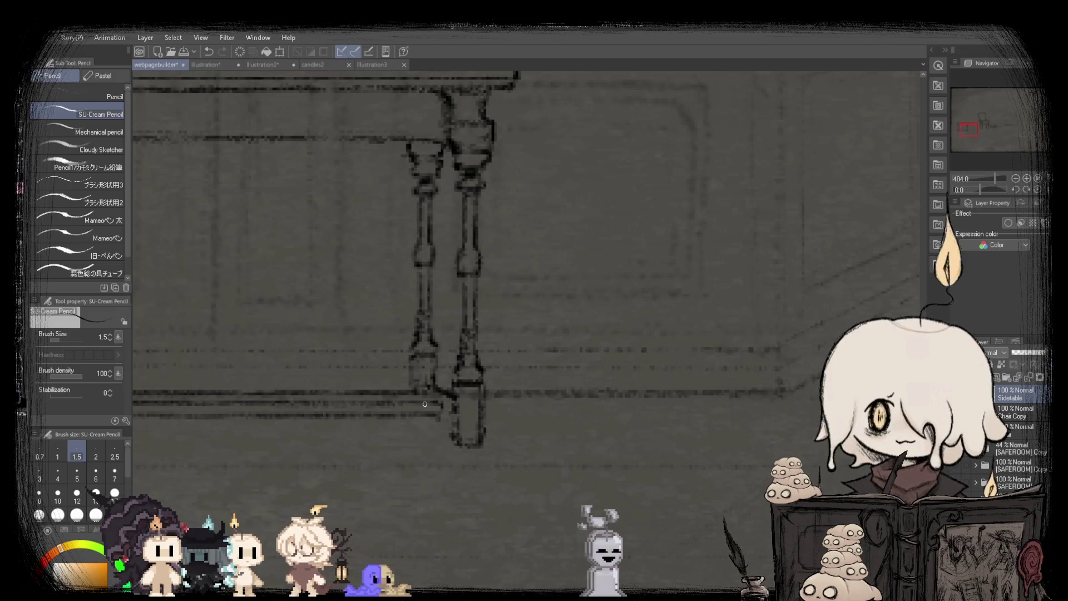
pyautogui.scroll(-3, 442, 417)
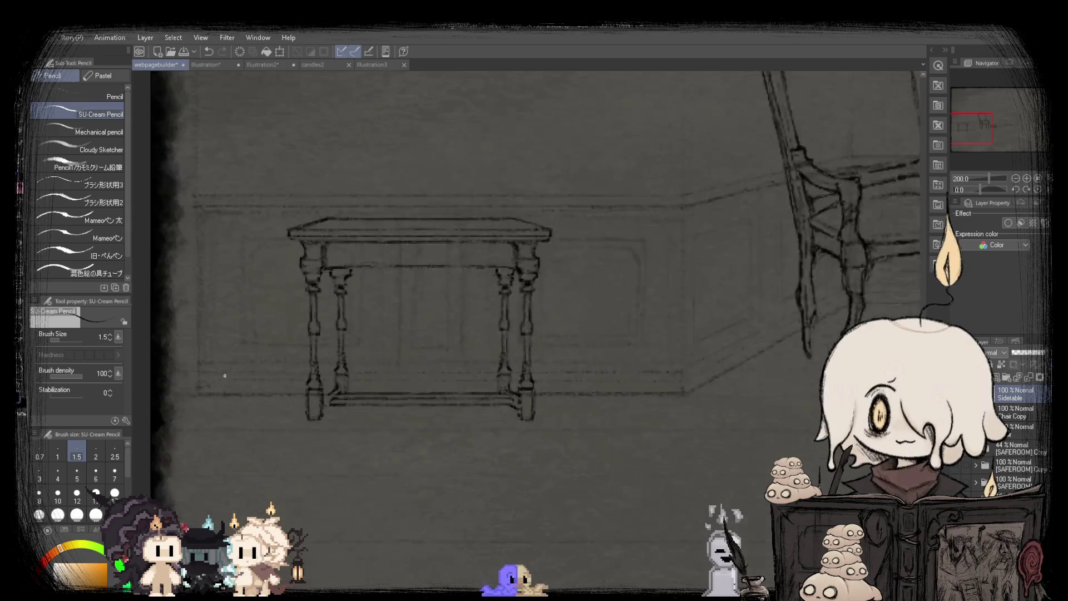
pyautogui.scroll(2, 354, 422)
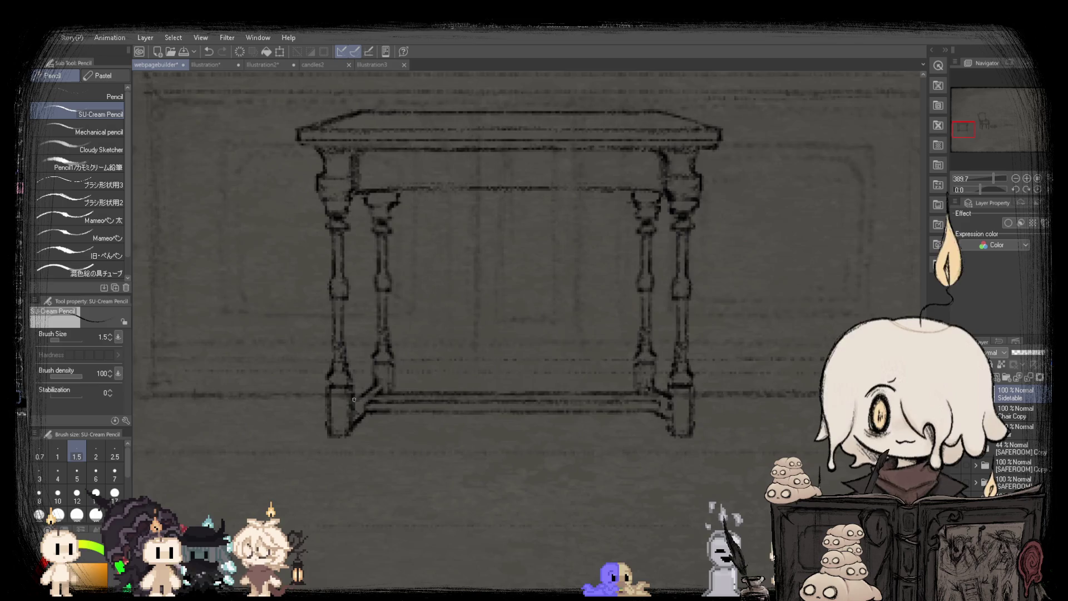
pyautogui.scroll(-6, 354, 400)
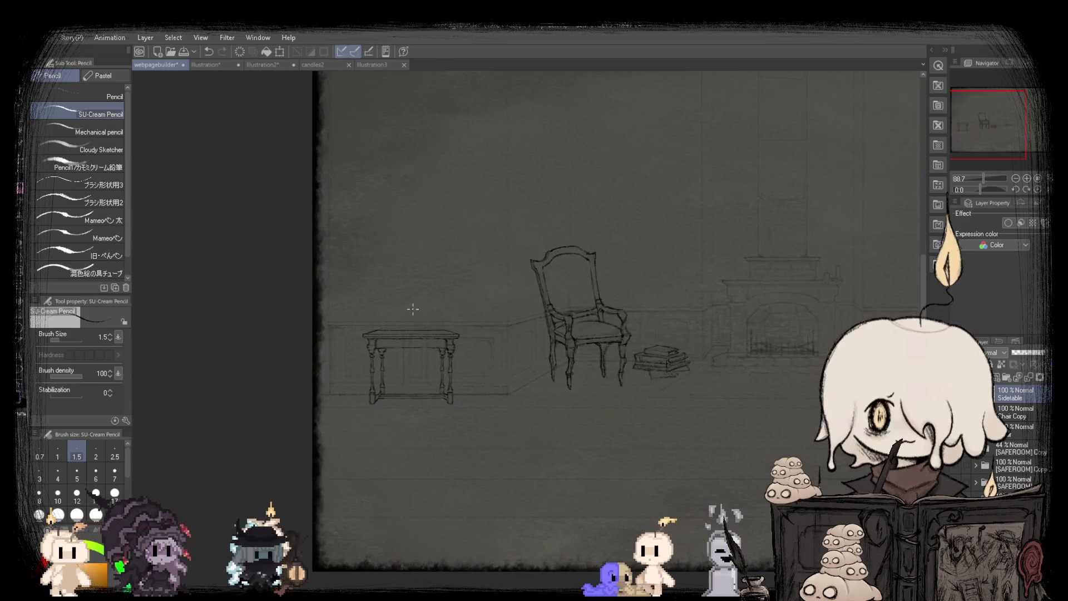
pyautogui.scroll(6, 418, 401)
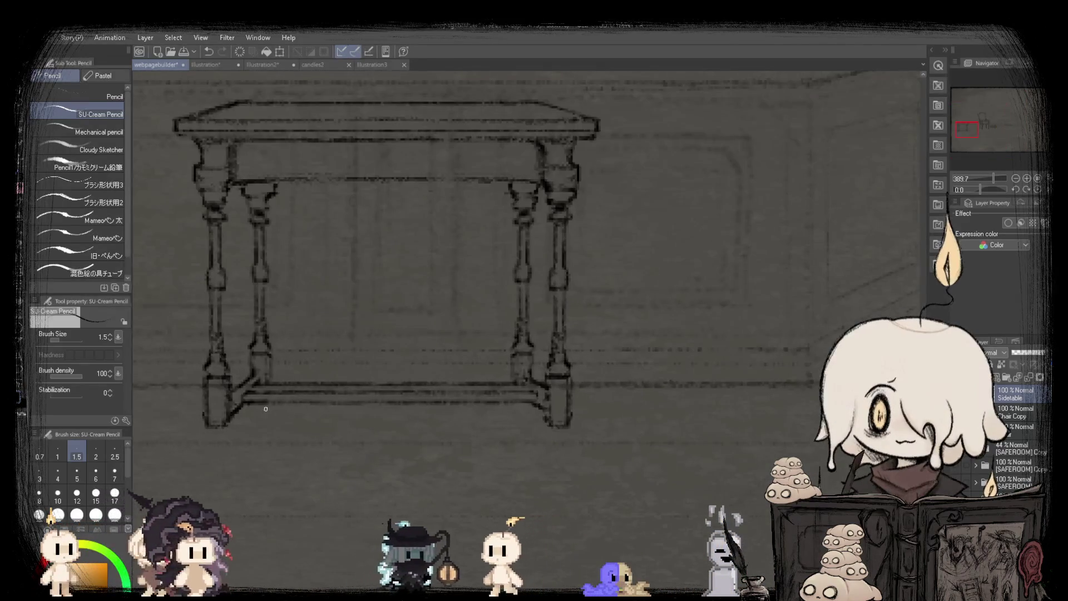